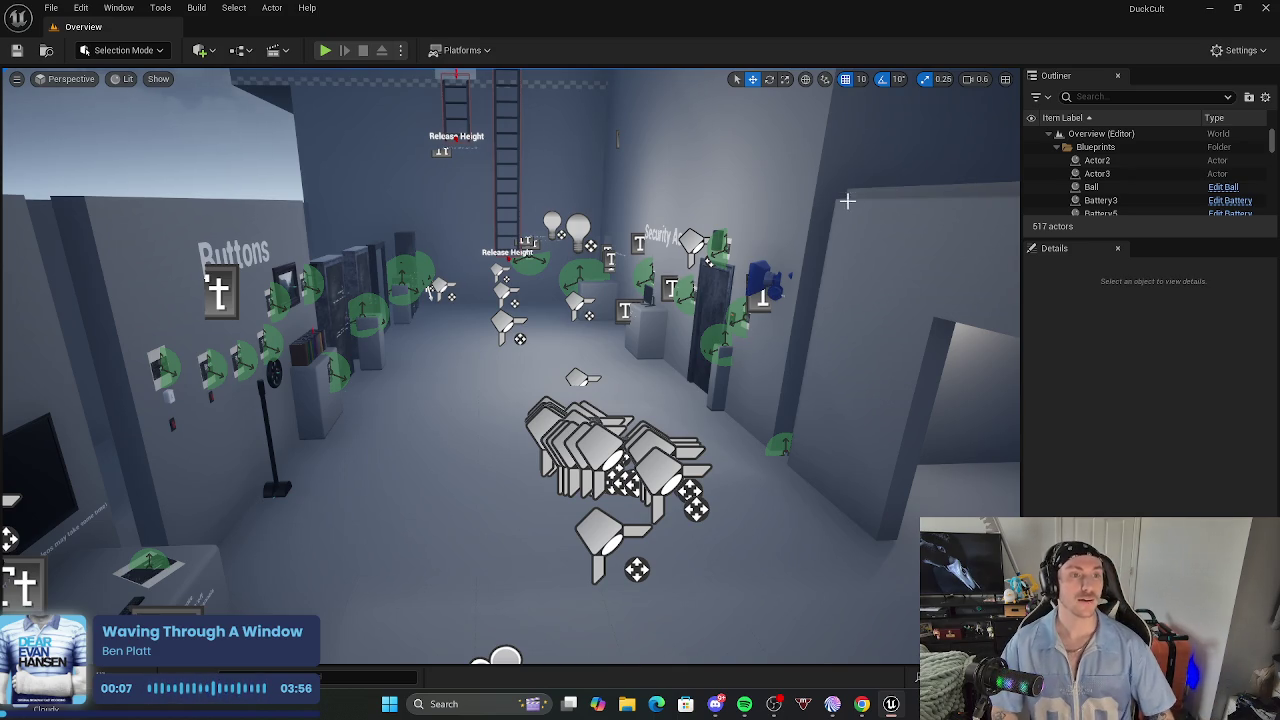
Fly around the Overview level past the Physical Materials, Security Assets and Light Assets areas.
left_click_drag(597, 504, 597, 500)
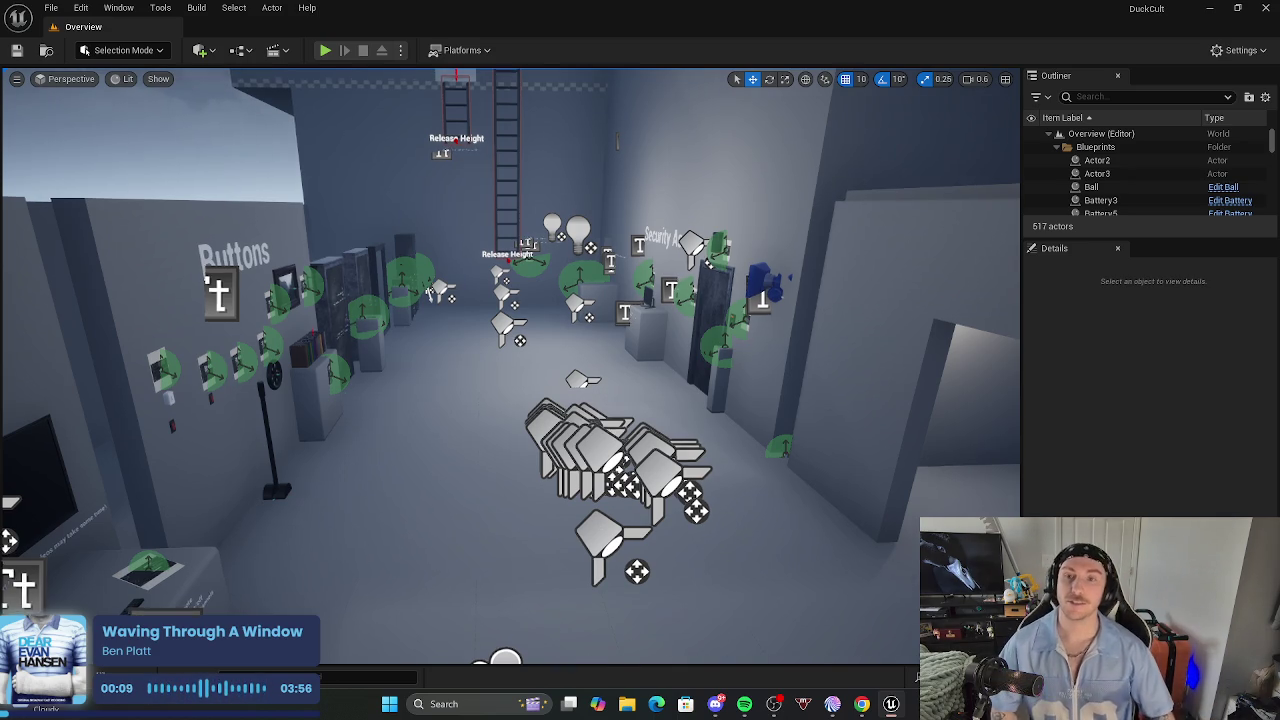
scroll(289, 481, "down", 1)
scroll(289, 481, "down", 3)
left_click_drag(990, 90, 990, 70)
mouse_move(511, 491)
left_mouse_down()
mouse_move(511, 520)
mouse_move(470, 550)
mouse_move(511, 491)
mouse_move(540, 488)
mouse_move(485, 479)
left_mouse_up()
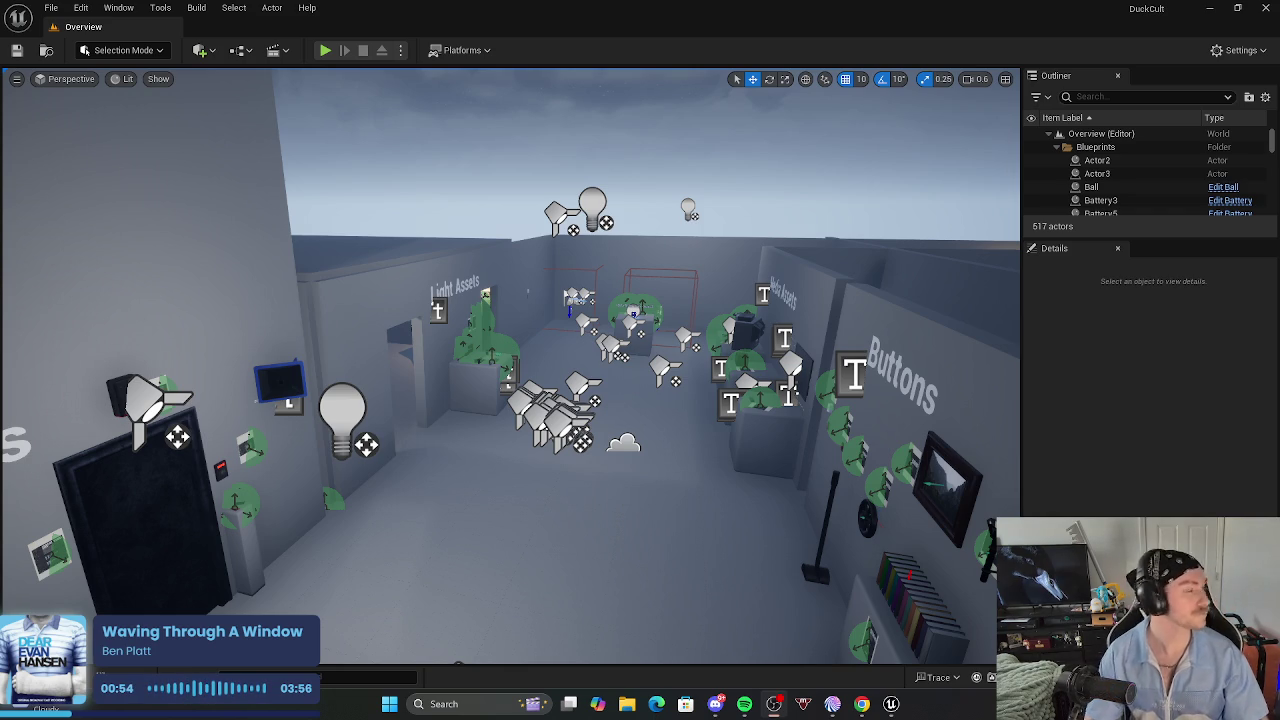
left_click(917, 11)
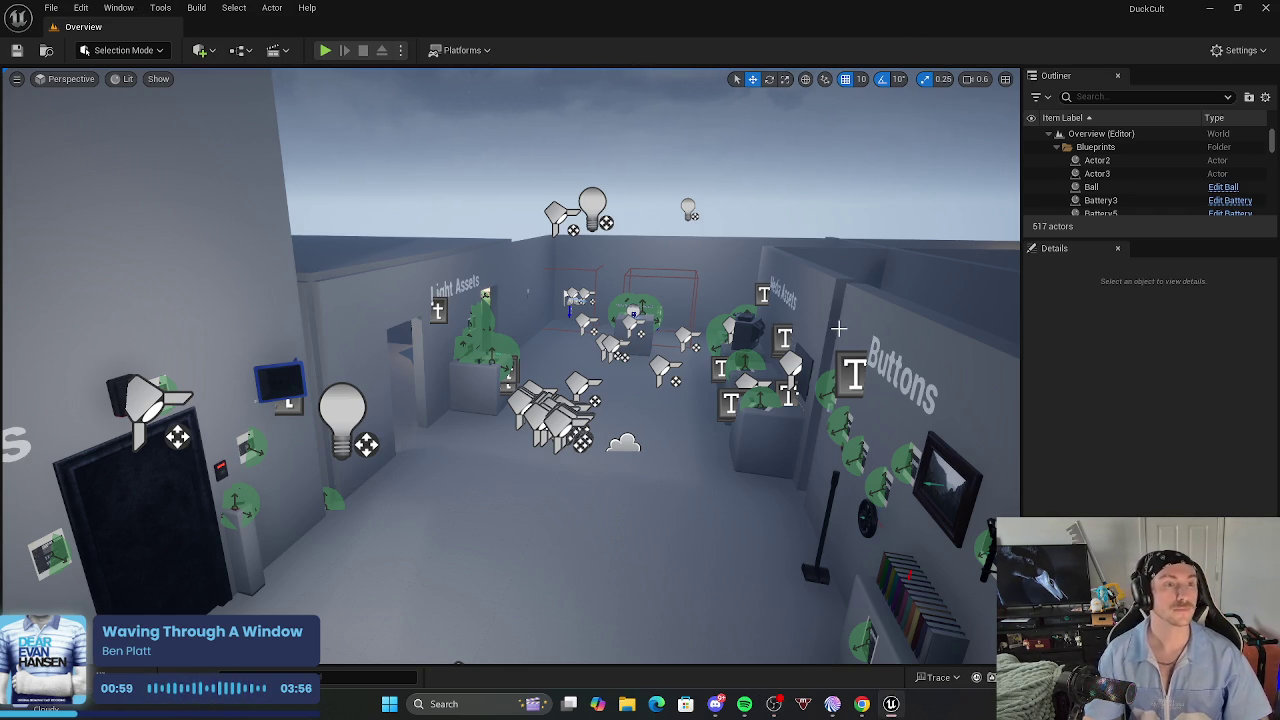
left_click_drag(802, 413, 802, 360)
left_click_drag(629, 386, 629, 386)
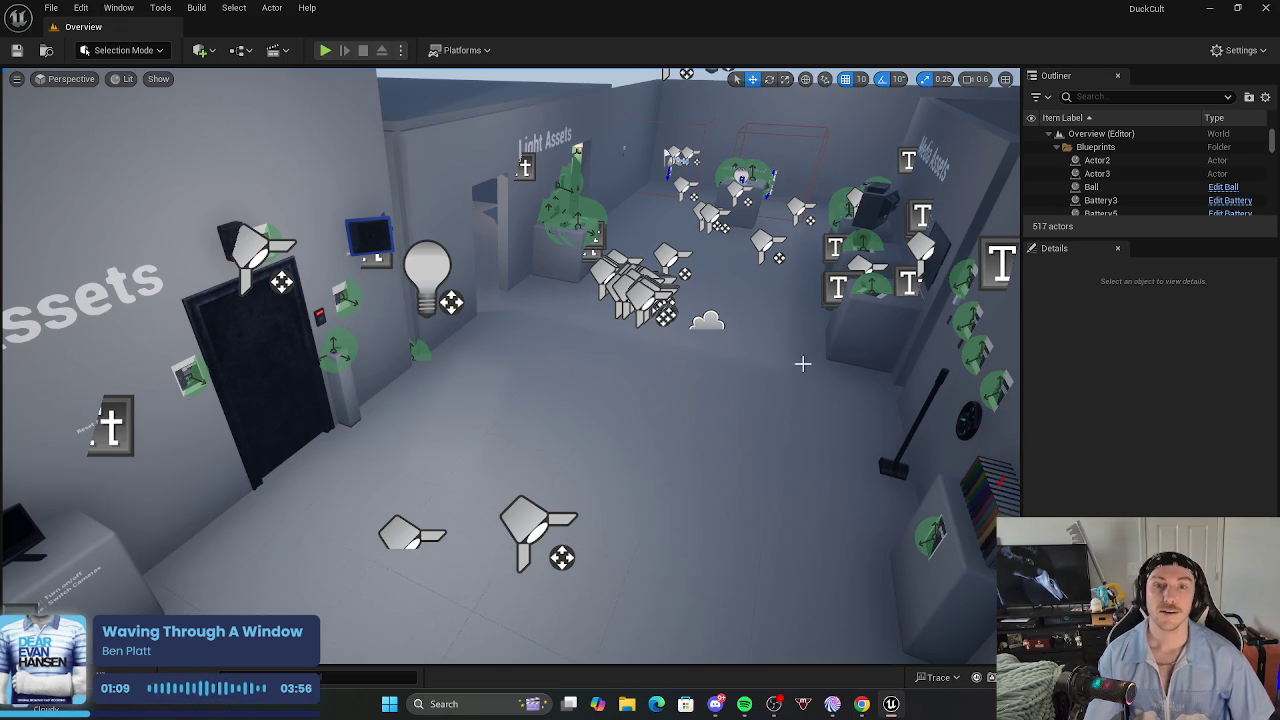
mouse_move(798, 388)
left_mouse_down()
mouse_move(760, 215)
mouse_move(772, 160)
mouse_move(735, 165)
left_mouse_up()
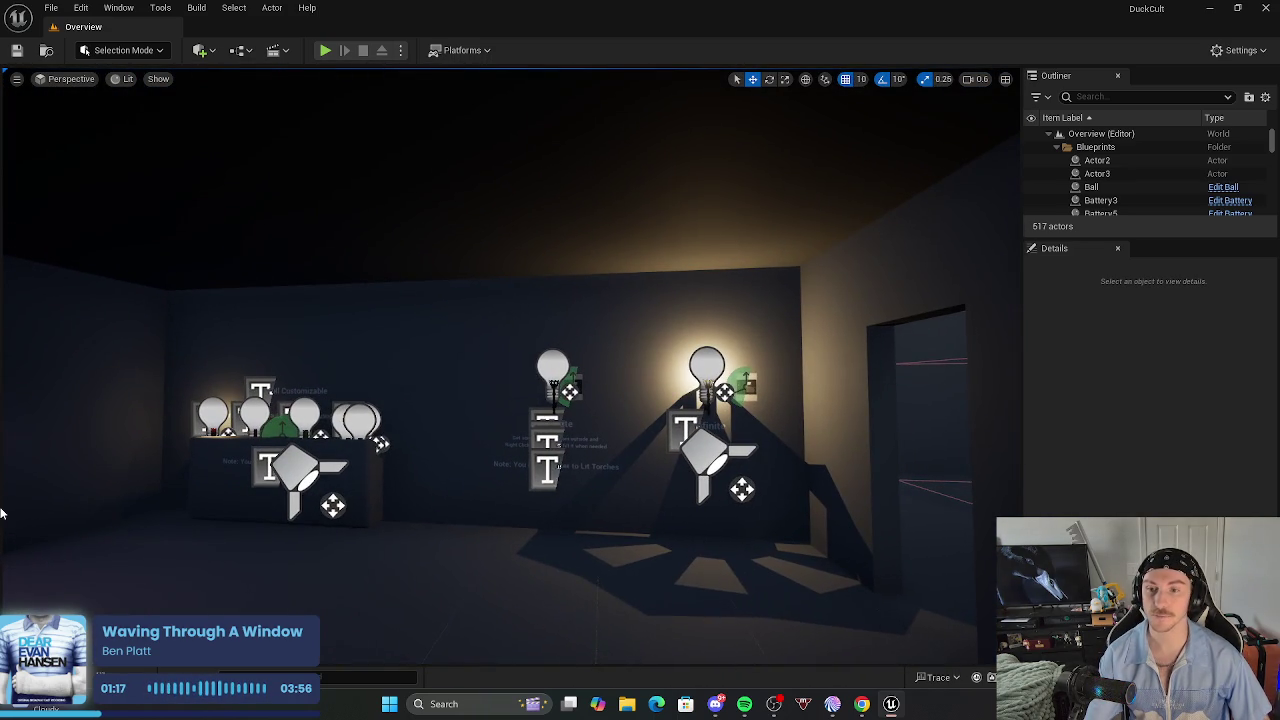
mouse_move(174, 532)
left_mouse_down()
mouse_move(100, 528)
mouse_move(450, 512)
left_mouse_up()
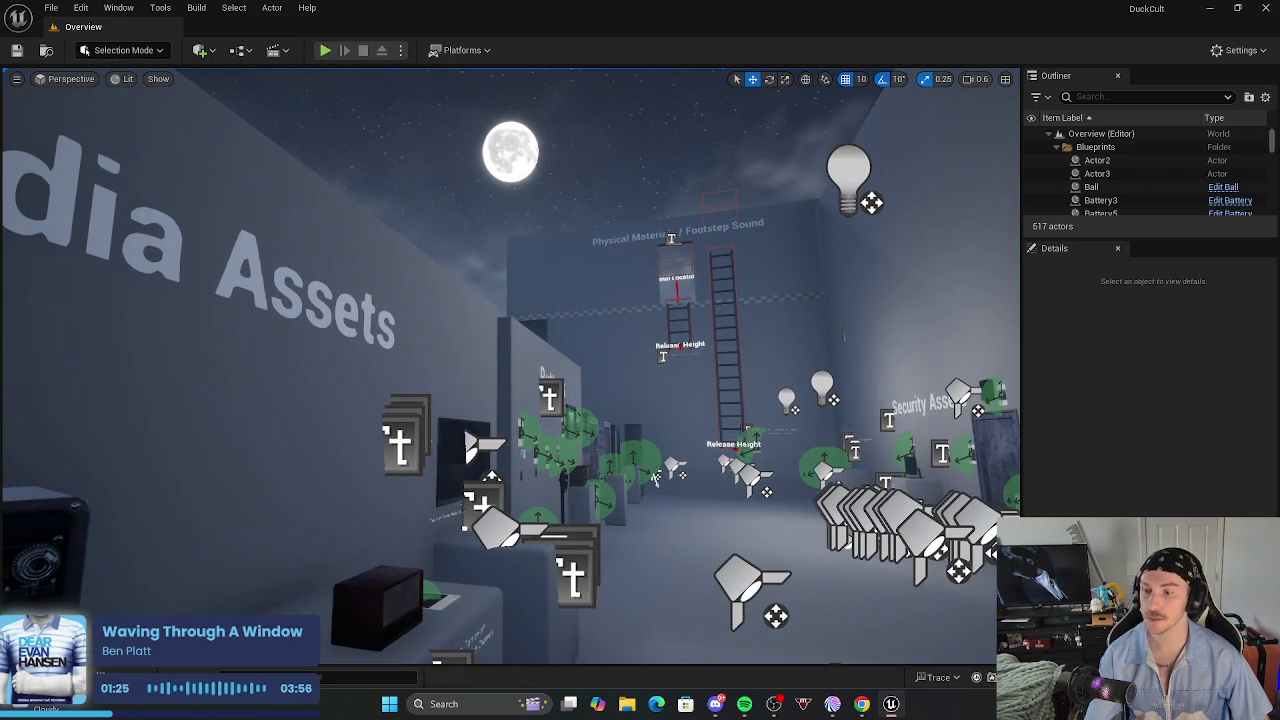
Open the Demonstration level from HorrorEngine > Maps and close the Content Drawer.
key("ctrl+space")
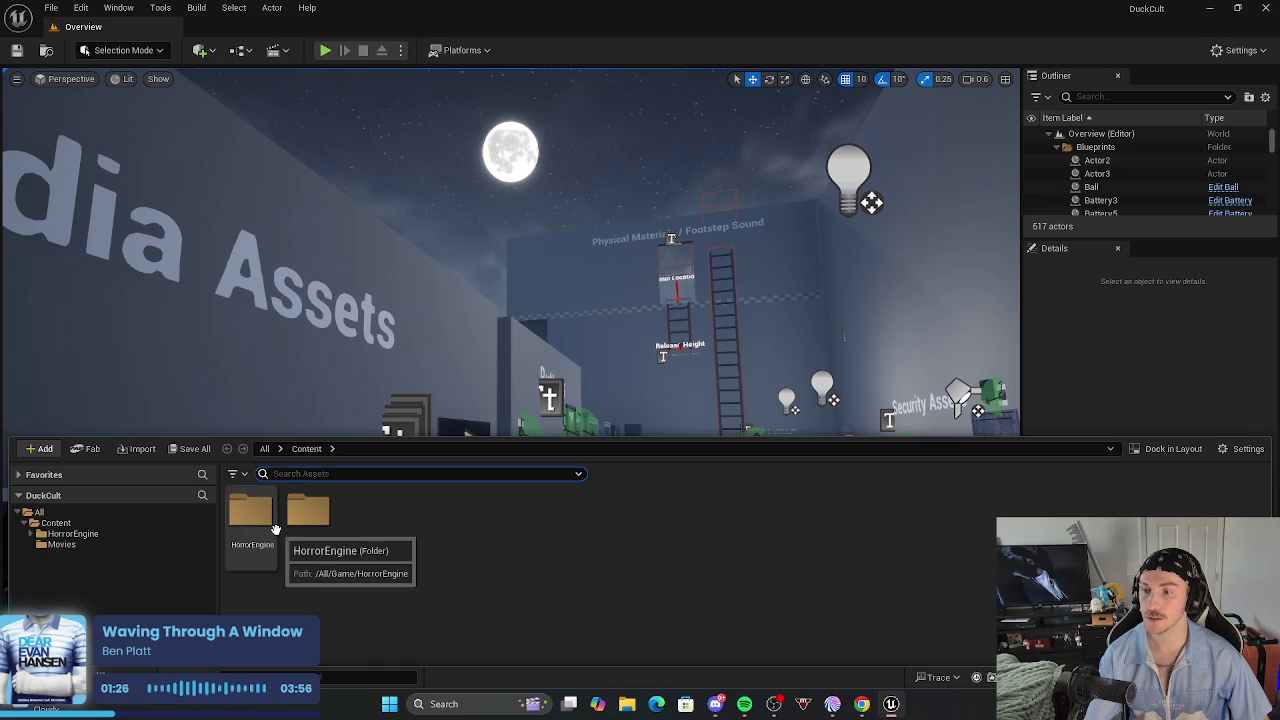
double_click(262, 515)
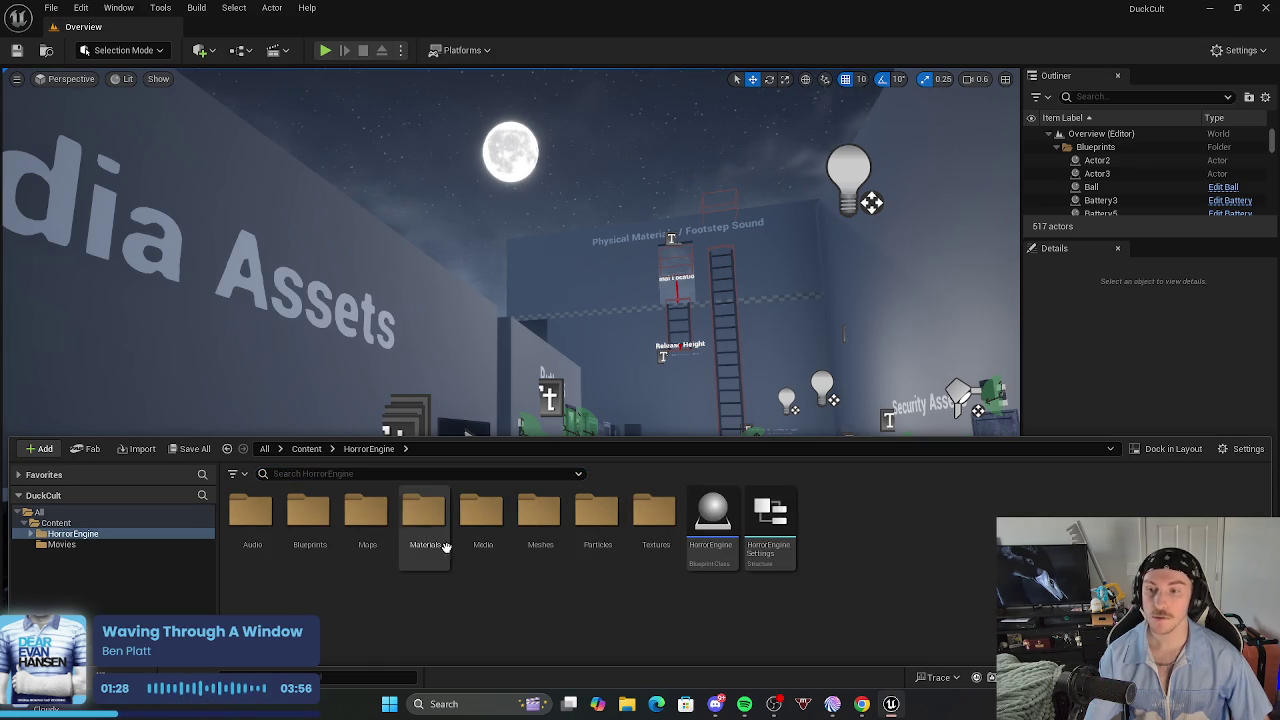
double_click(367, 514)
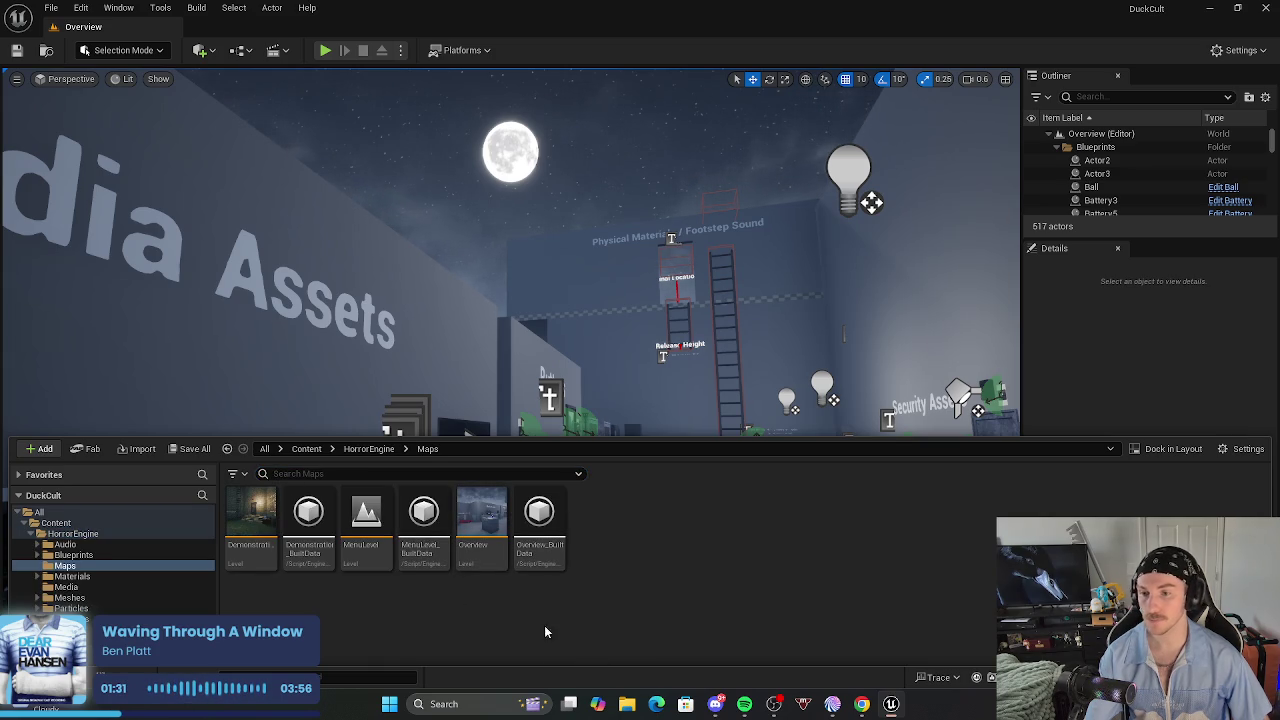
double_click(266, 528)
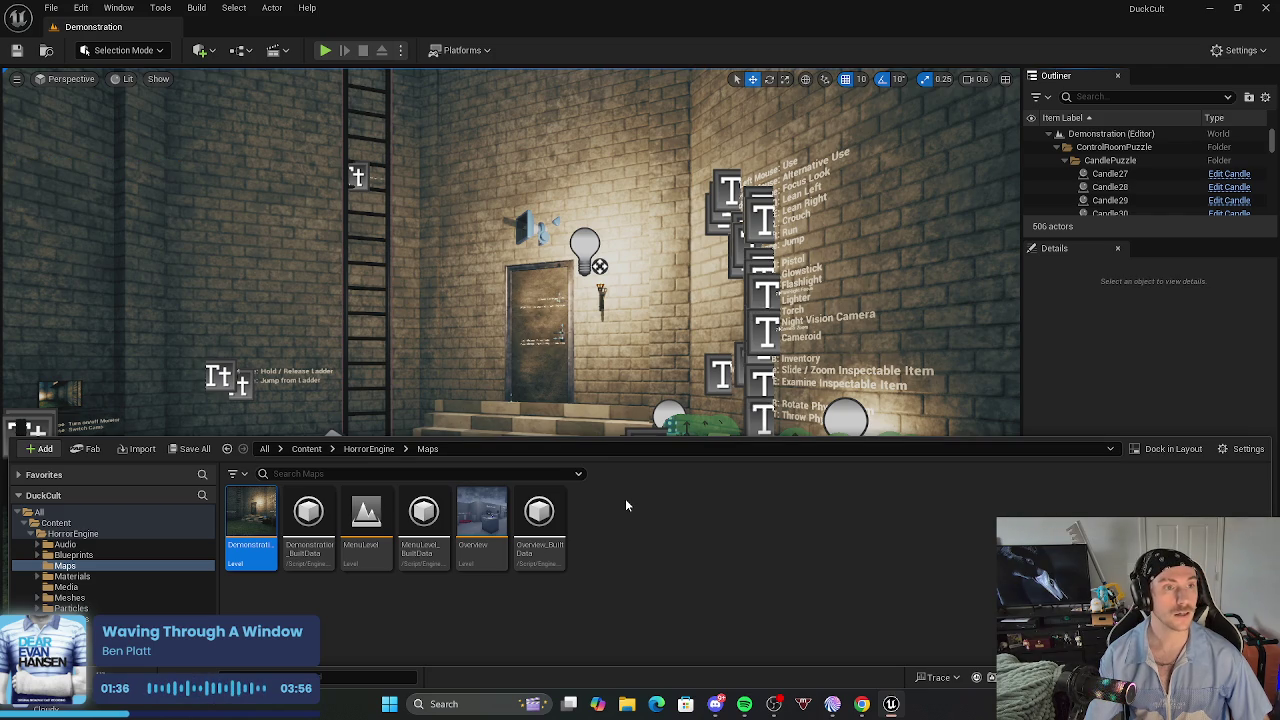
left_click(45, 677)
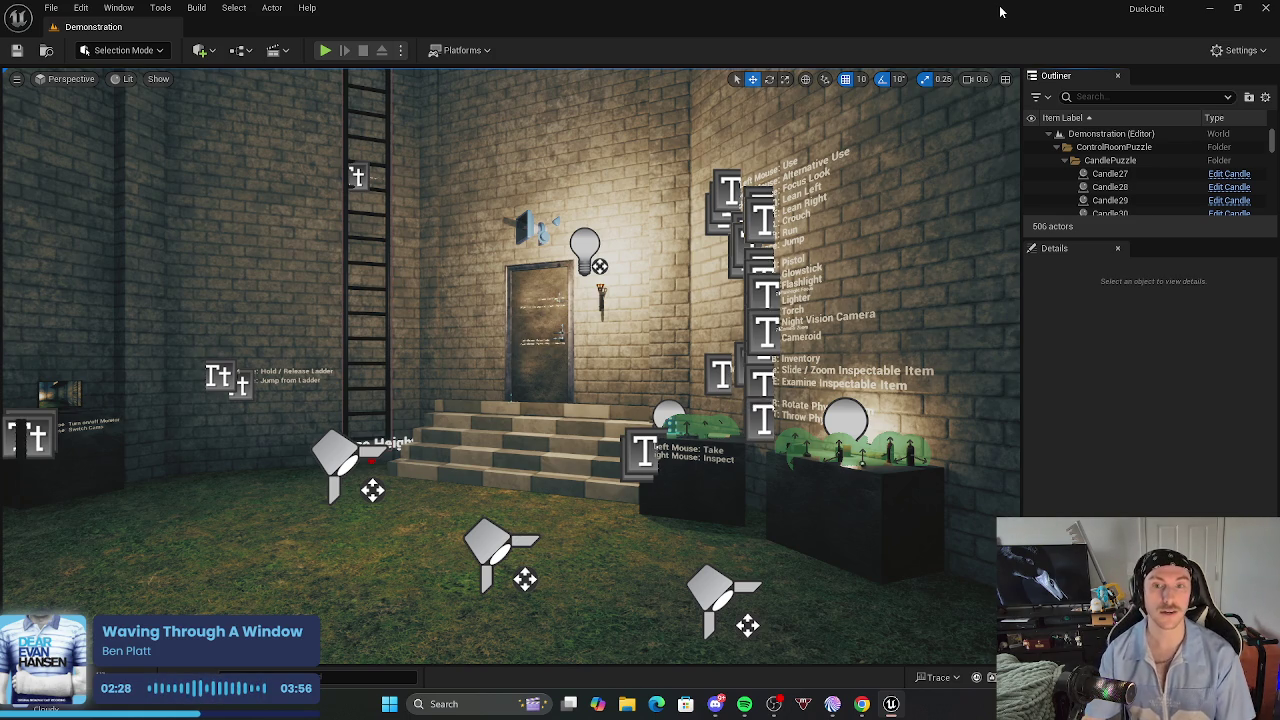
mouse_move(900, 300)
left_mouse_down()
mouse_move(1010, 300)
mouse_move(900, 300)
mouse_move(1000, 300)
mouse_move(1000, 330)
mouse_move(1015, 330)
mouse_move(900, 310)
left_mouse_up()
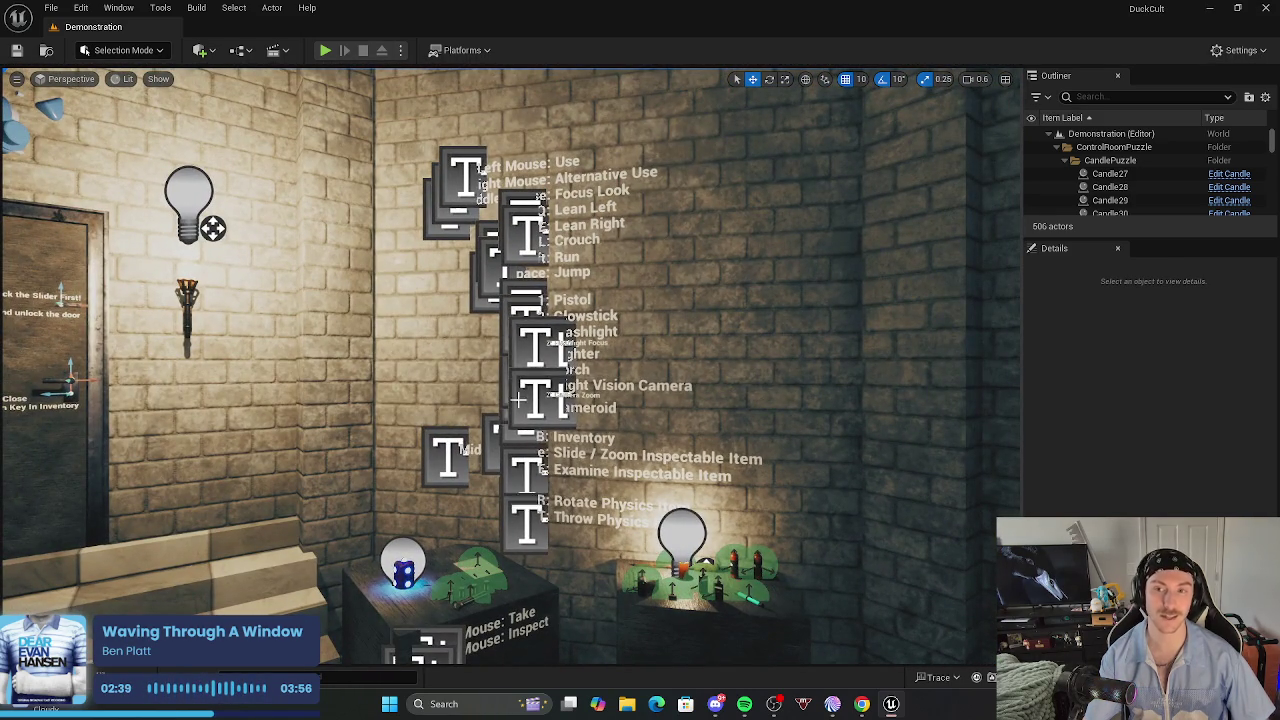
left_click_drag(505, 445, 509, 450)
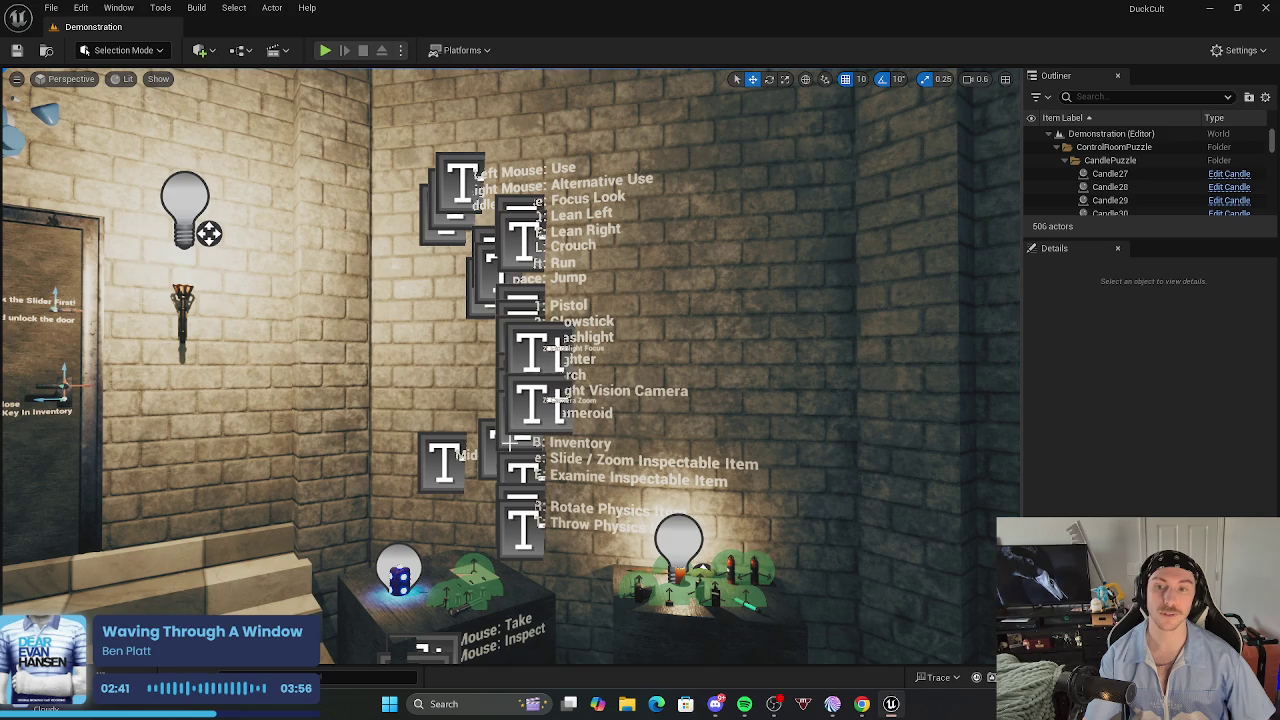
scroll(500, 413, "up", 3)
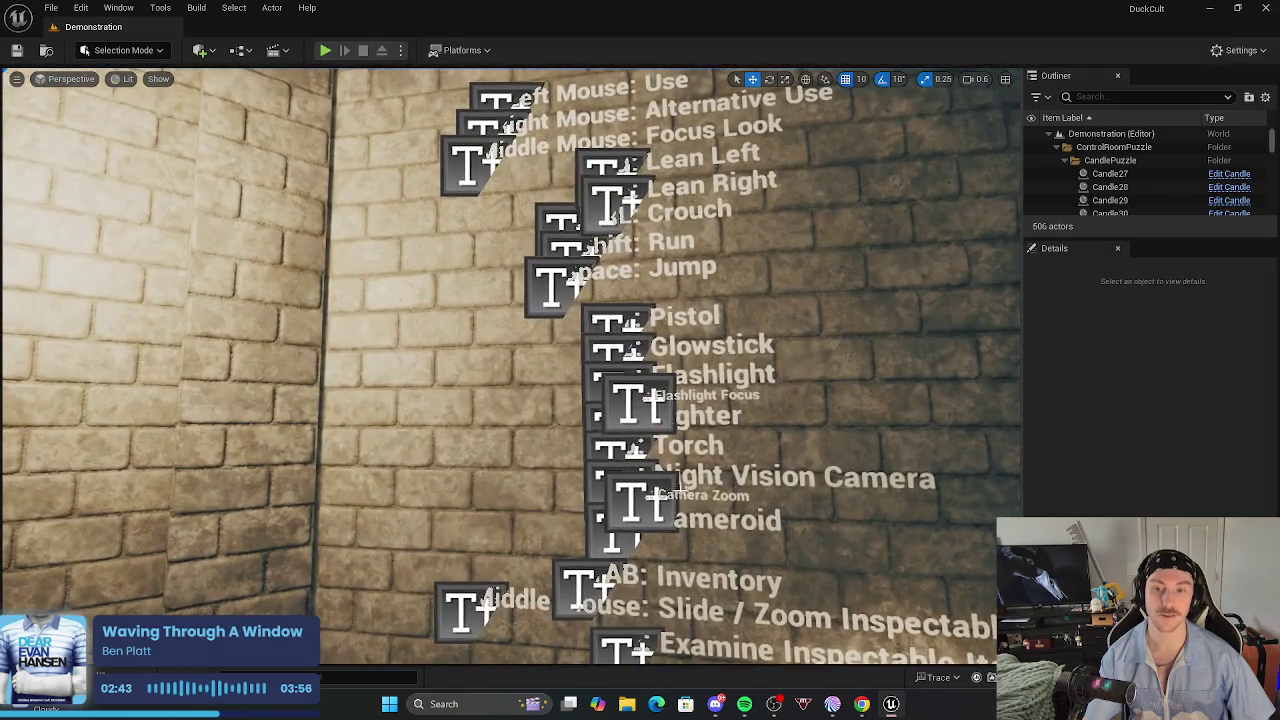
scroll(681, 497, "down", 2)
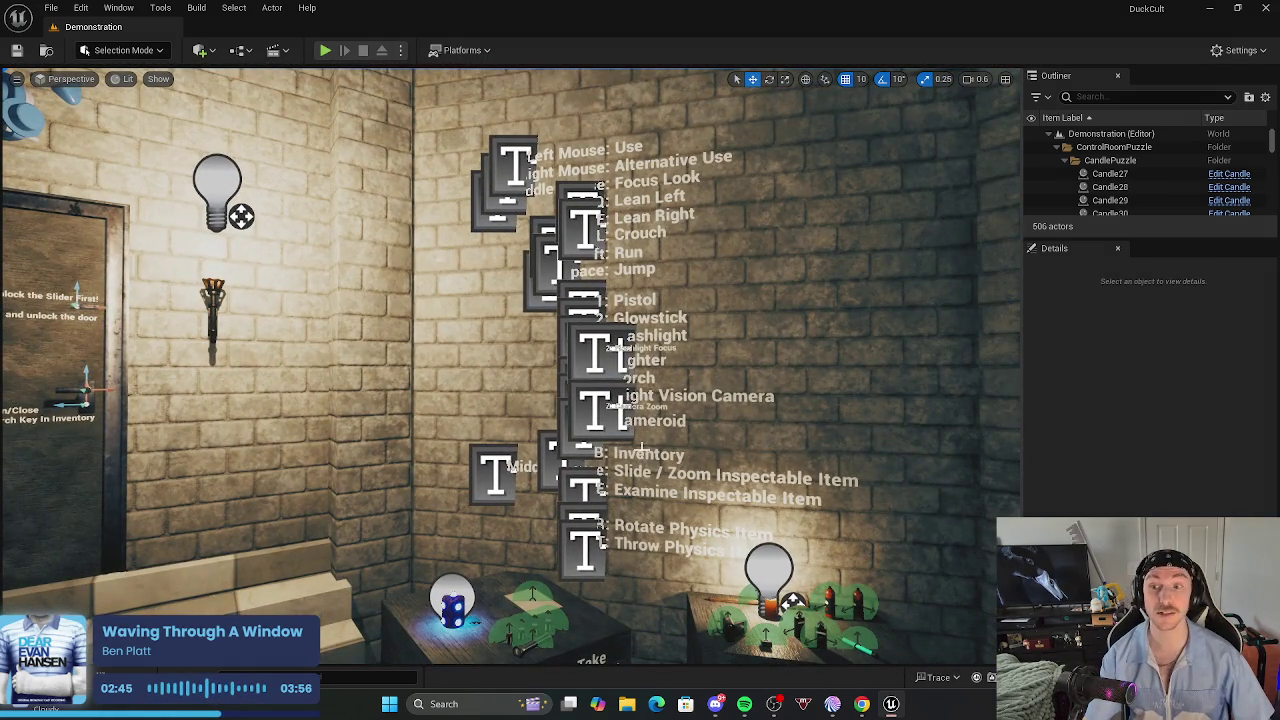
left_click_drag(681, 497, 690, 398)
scroll(690, 398, "up", 2)
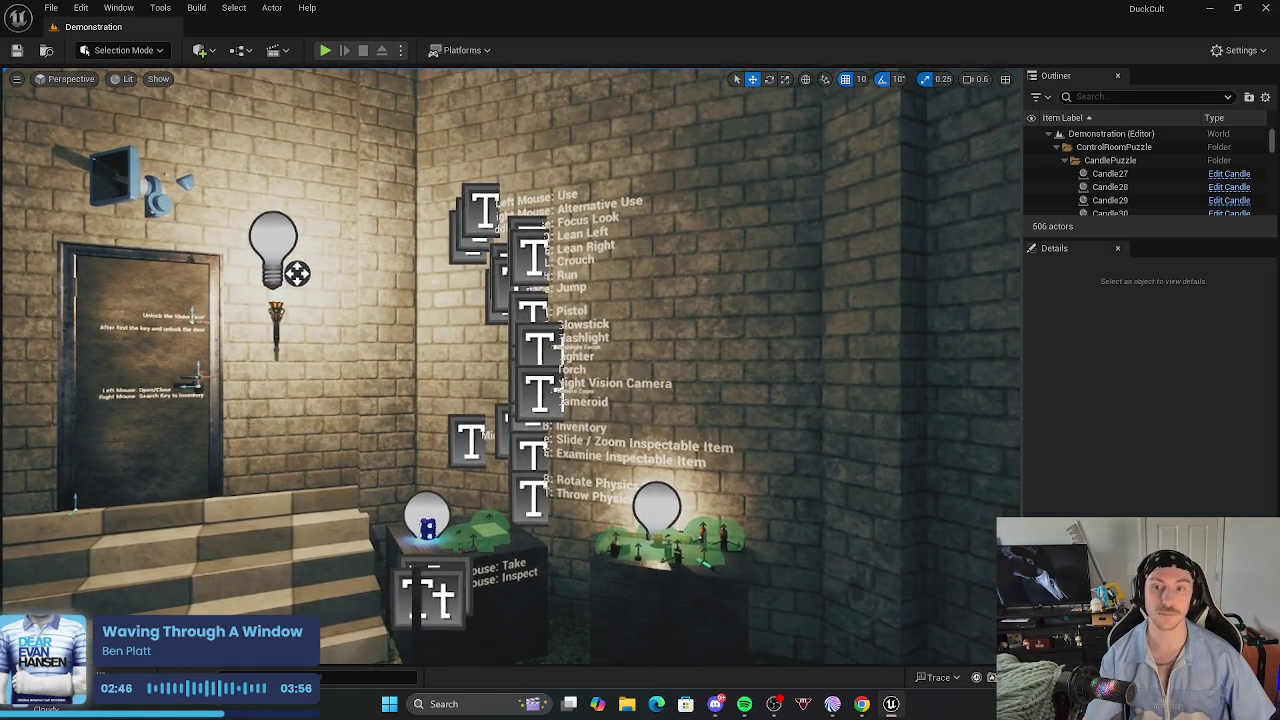
scroll(510, 370, "up", 3)
left_click_drag(460, 407, 449, 407)
scroll(449, 407, "down", 3)
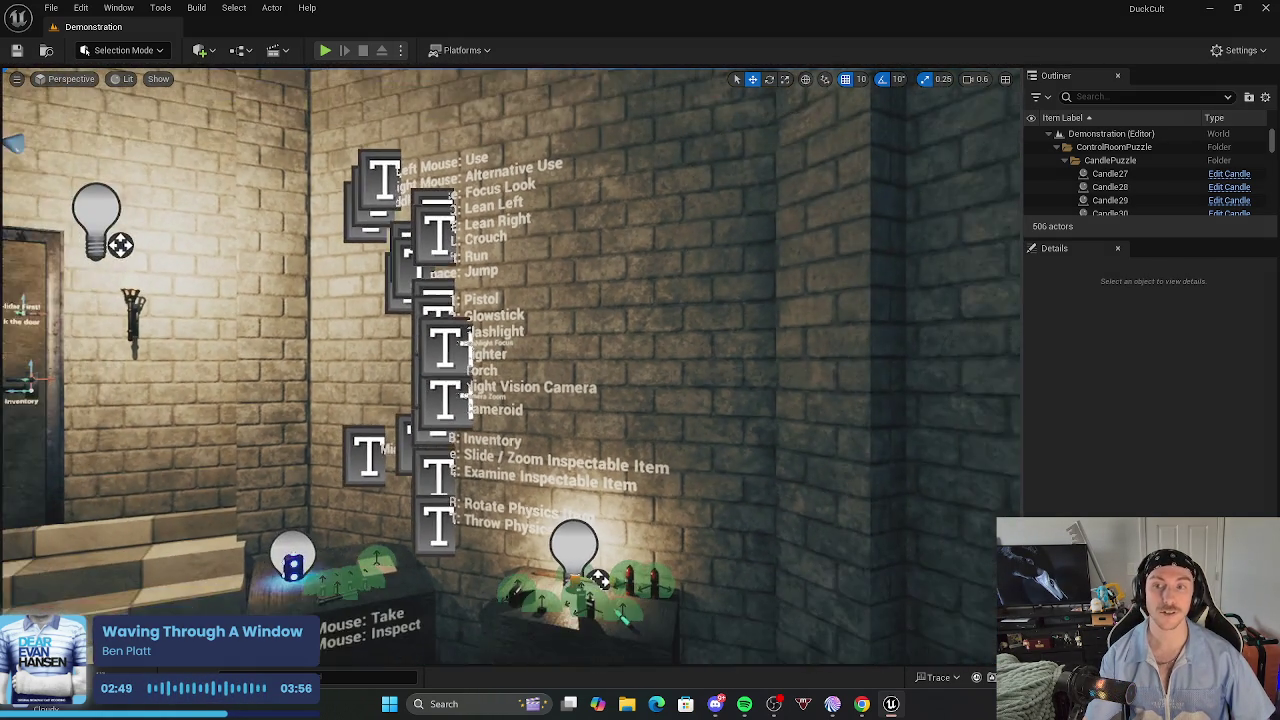
mouse_move(534, 323)
left_mouse_down()
mouse_move(490, 300)
mouse_move(560, 310)
mouse_move(580, 397)
left_mouse_up()
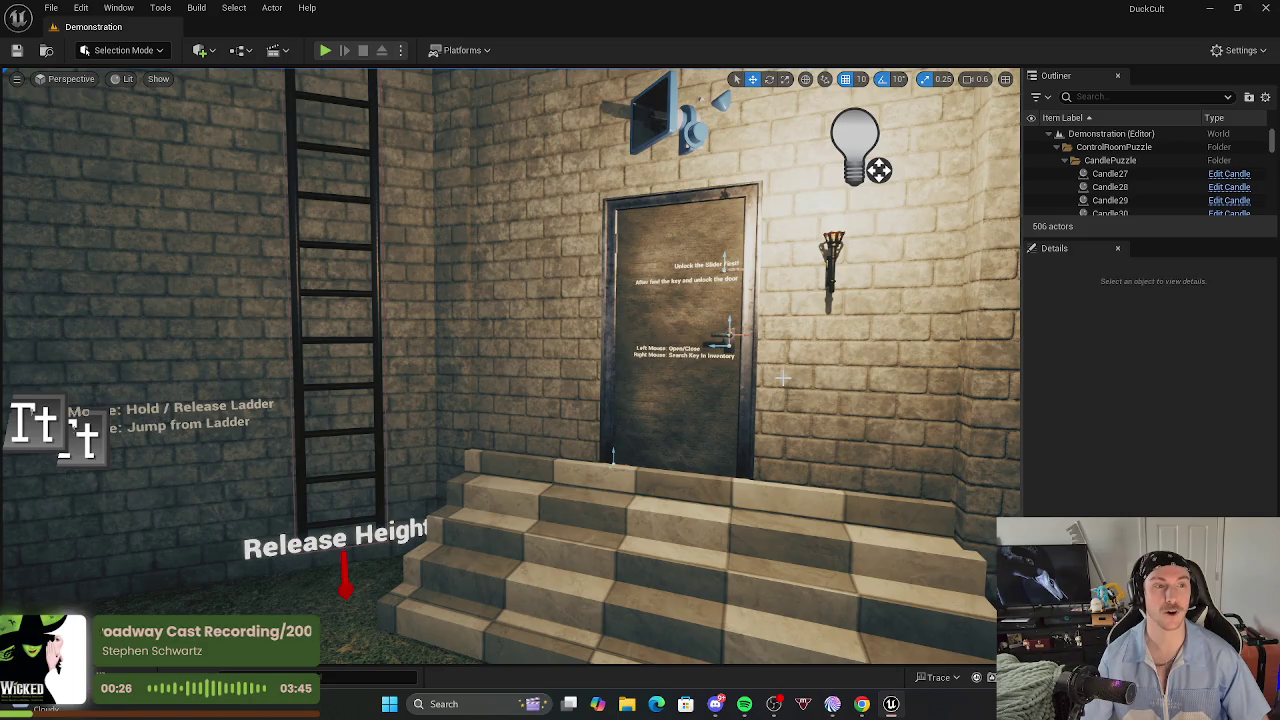
mouse_move(772, 381)
left_mouse_down()
mouse_move(620, 381)
mouse_move(790, 381)
left_mouse_up()
mouse_move(625, 320)
left_mouse_down()
mouse_move(625, 420)
mouse_move(617, 233)
mouse_move(557, 183)
mouse_move(365, 178)
mouse_move(931, 313)
left_mouse_up()
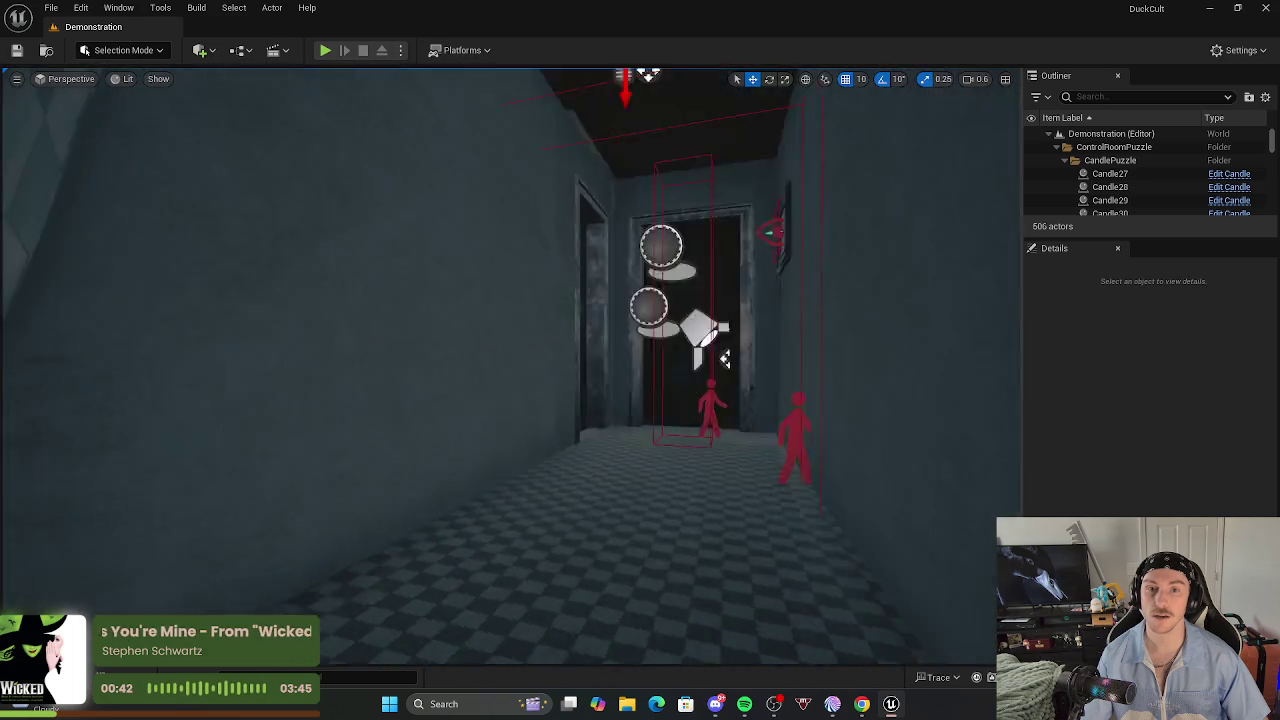
mouse_move(512, 327)
left_mouse_down()
mouse_move(551, 354)
mouse_move(597, 334)
mouse_move(960, 385)
mouse_move(519, 393)
mouse_move(540, 356)
mouse_move(593, 410)
mouse_move(575, 395)
left_mouse_up()
left_click(565, 400)
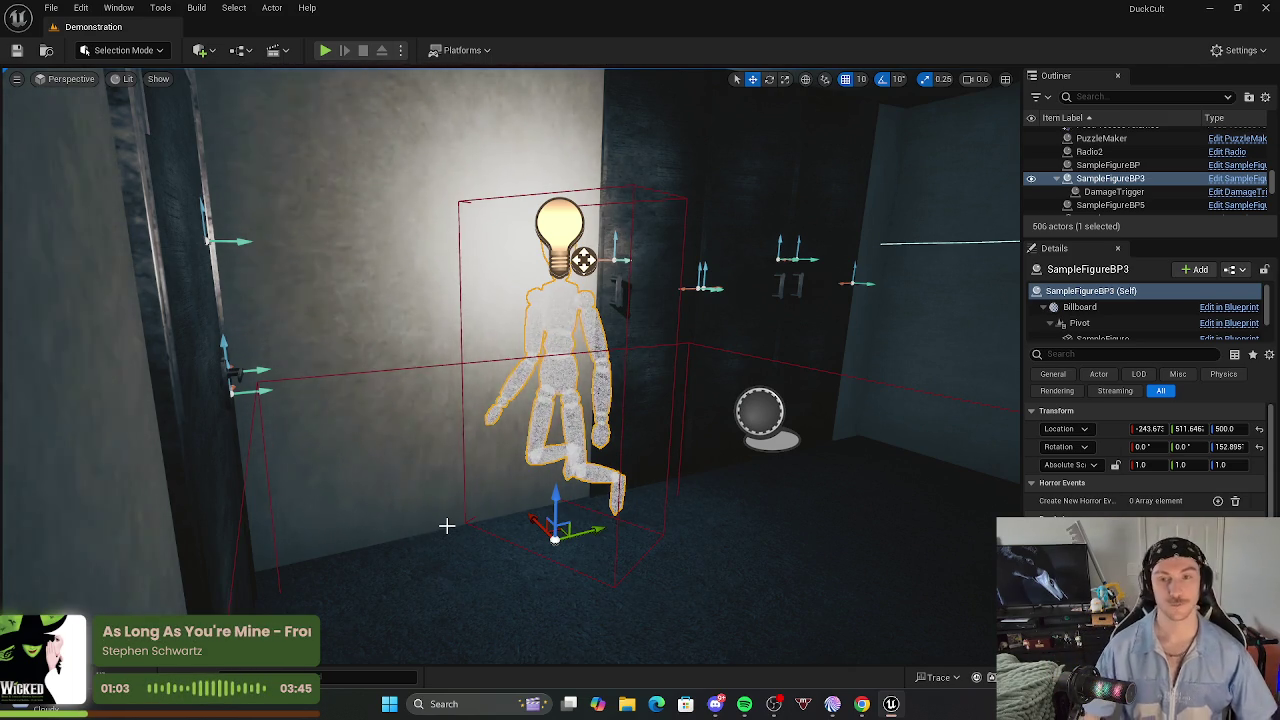
Fly past the mannequin through the doorway into the brick corridor toward the lamp-lit door.
mouse_move(560, 514)
left_mouse_down()
mouse_move(630, 487)
mouse_move(645, 410)
mouse_move(600, 430)
mouse_move(600, 415)
mouse_move(590, 420)
mouse_move(662, 442)
left_mouse_up()
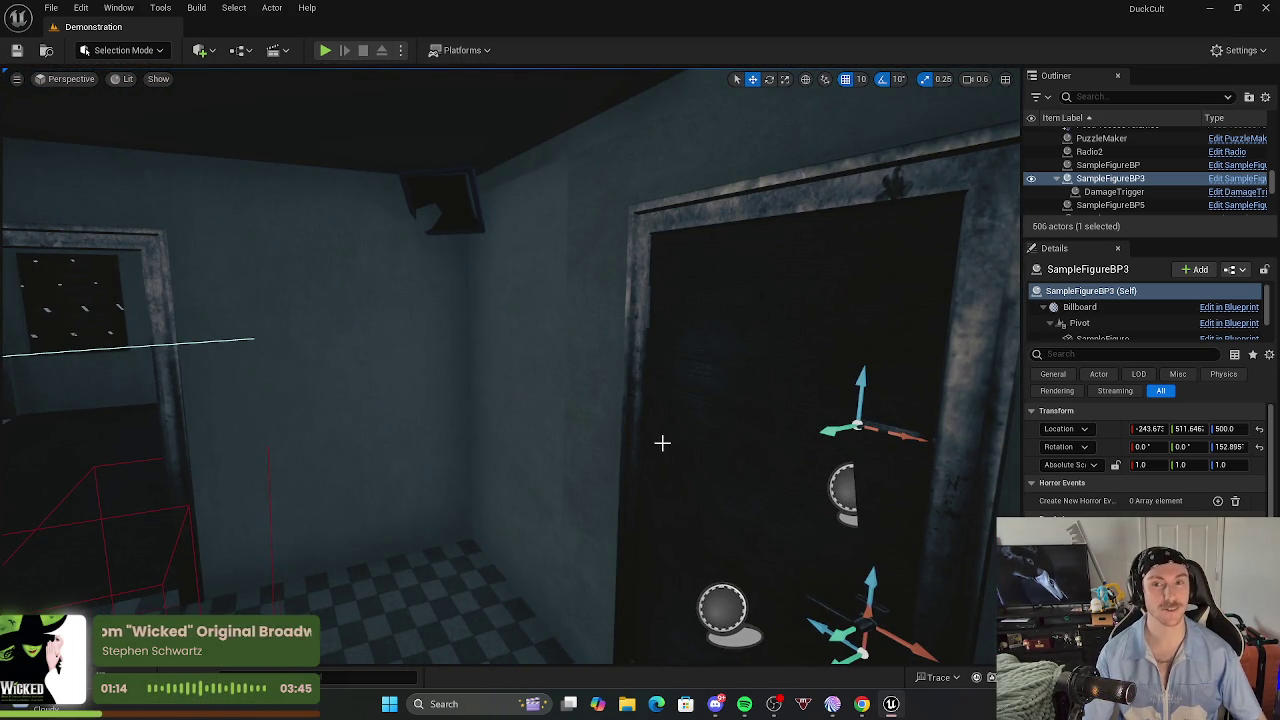
mouse_move(746, 417)
left_mouse_down()
mouse_move(760, 400)
mouse_move(725, 355)
mouse_move(747, 417)
mouse_move(730, 390)
mouse_move(5, 533)
left_mouse_up()
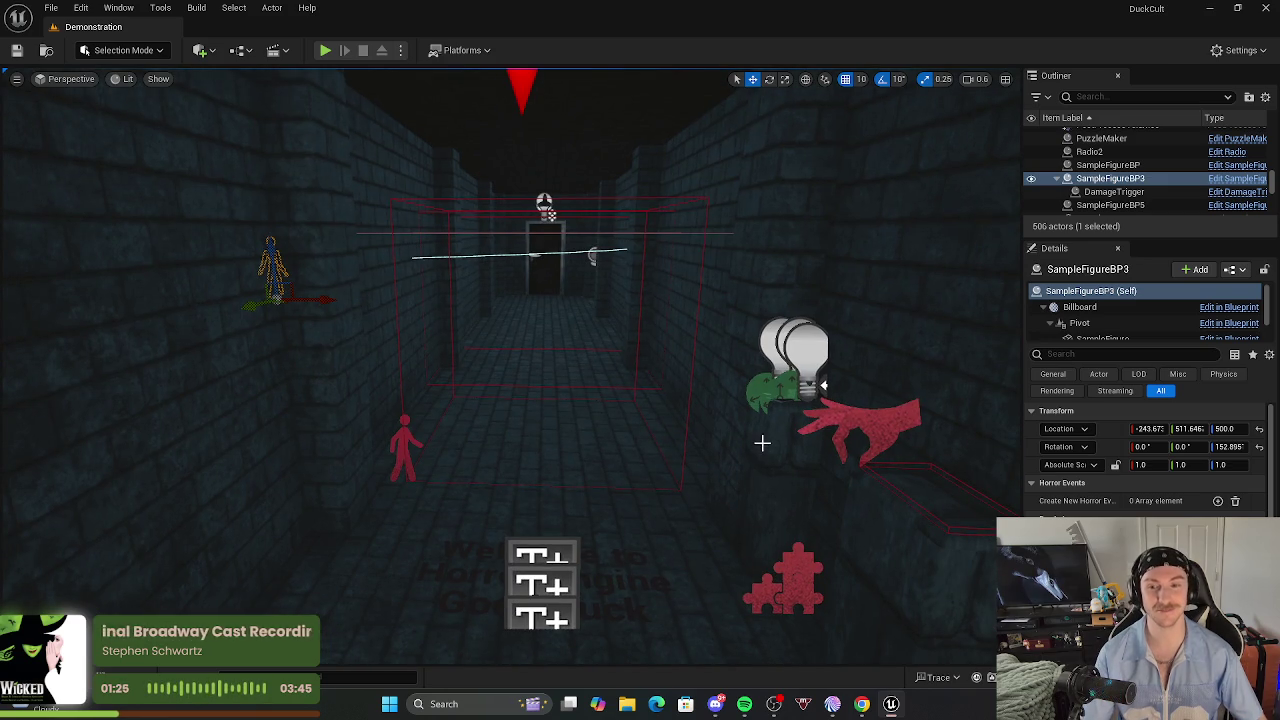
scroll(769, 420, "down", 3)
mouse_move(911, 449)
left_mouse_down()
mouse_move(1015, 432)
mouse_move(1000, 432)
left_mouse_up()
left_click_drag(677, 414, 677, 414)
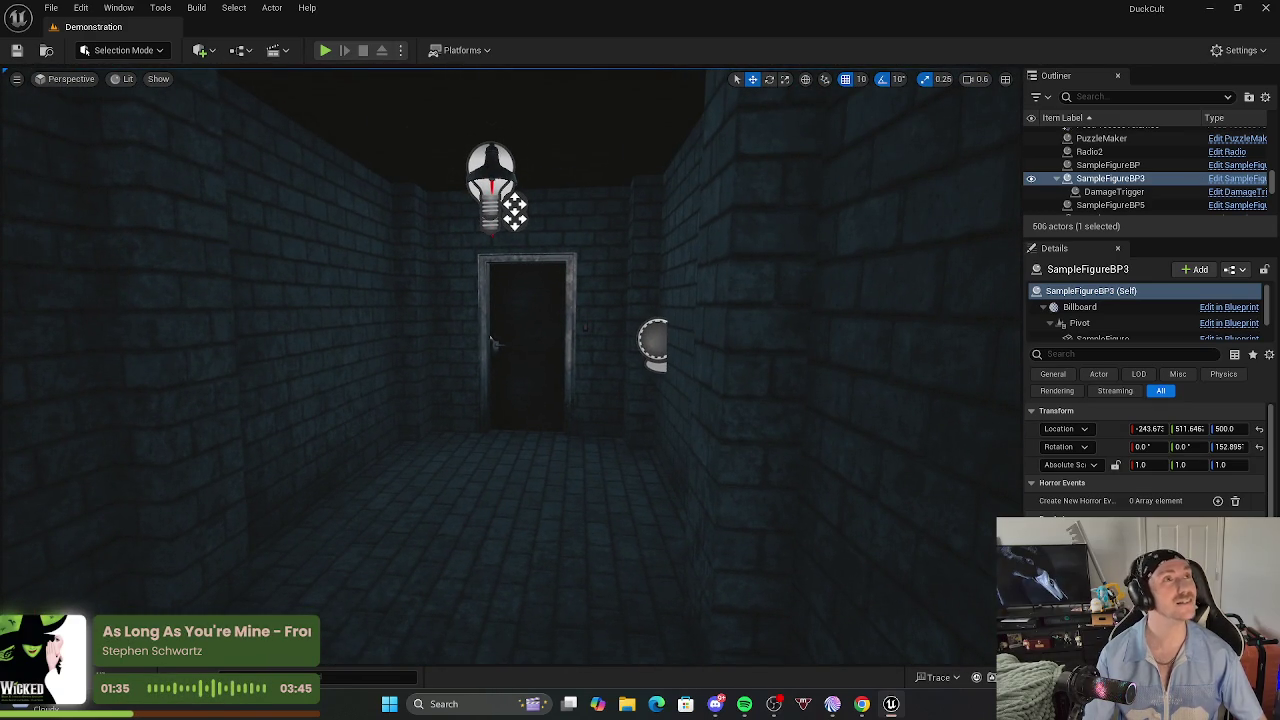
Settle the view down the corridor and select the floor tile Floor_400x402.
key("alt+Tab")
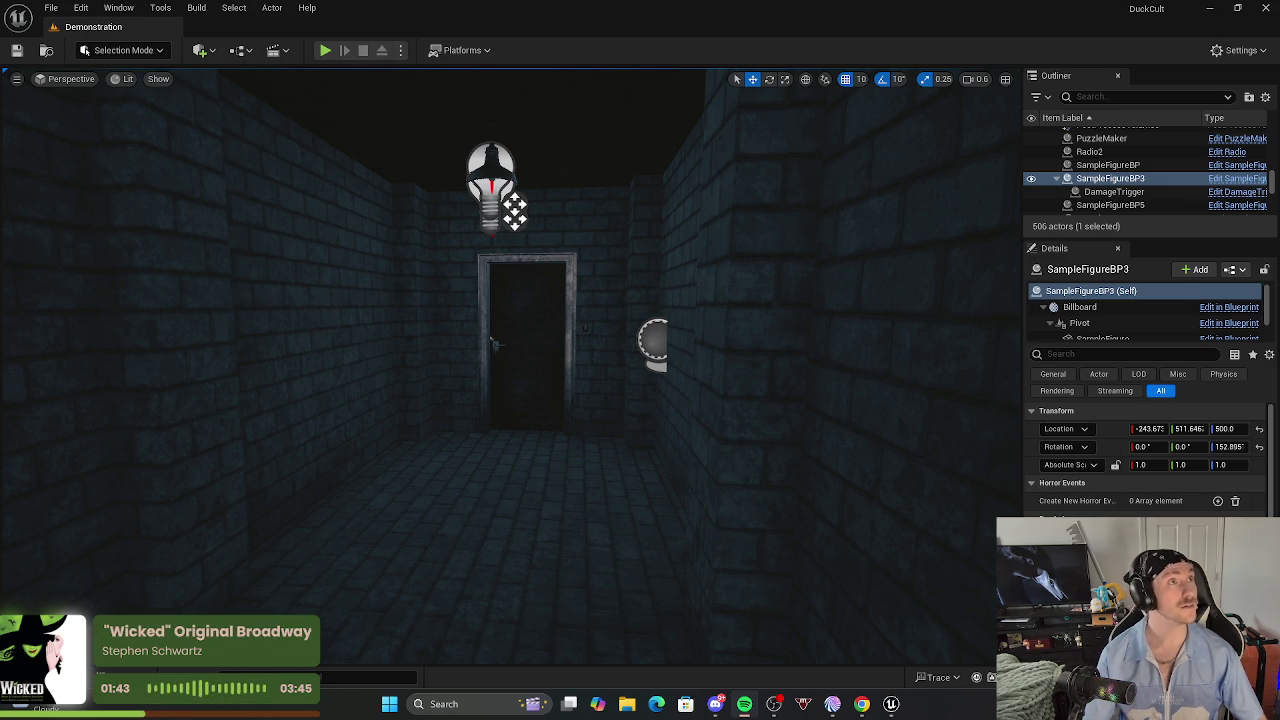
key("alt+Tab")
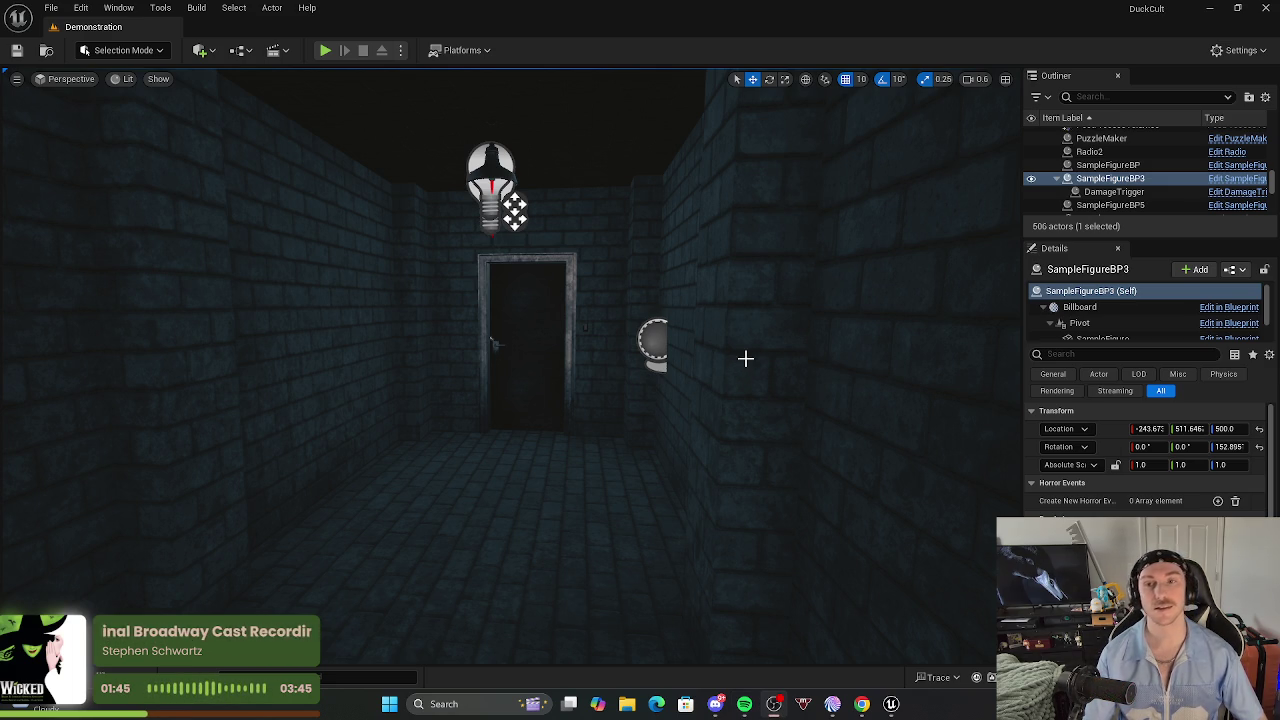
scroll(734, 369, "down", 8)
mouse_move(510, 360)
left_mouse_down()
mouse_move(540, 400)
mouse_move(470, 320)
mouse_move(480, 340)
mouse_move(520, 352)
mouse_move(520, 380)
mouse_move(753, 334)
left_mouse_up()
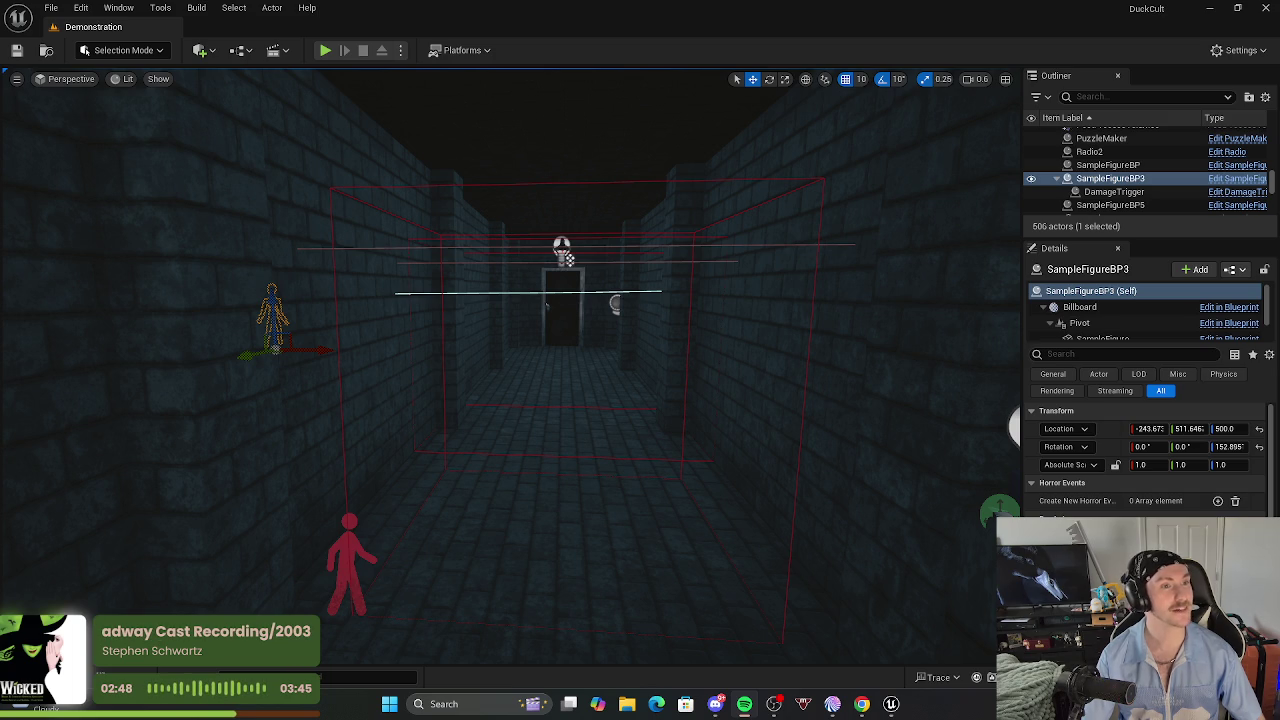
right_click(473, 374)
mouse_move(749, 411)
left_mouse_down()
mouse_move(760, 380)
mouse_move(745, 372)
left_mouse_up()
Frame the Floor_400x402 tile and fly through the doorway and back into the corridor.
key("f")
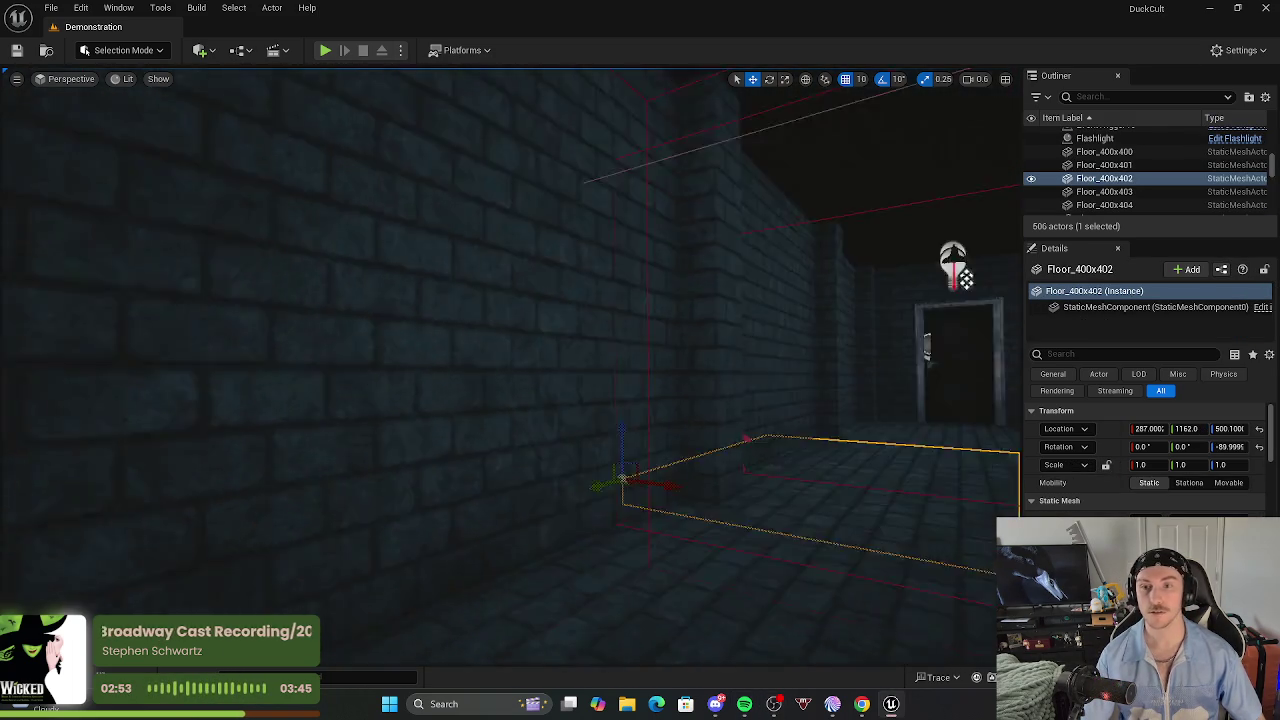
key("w")
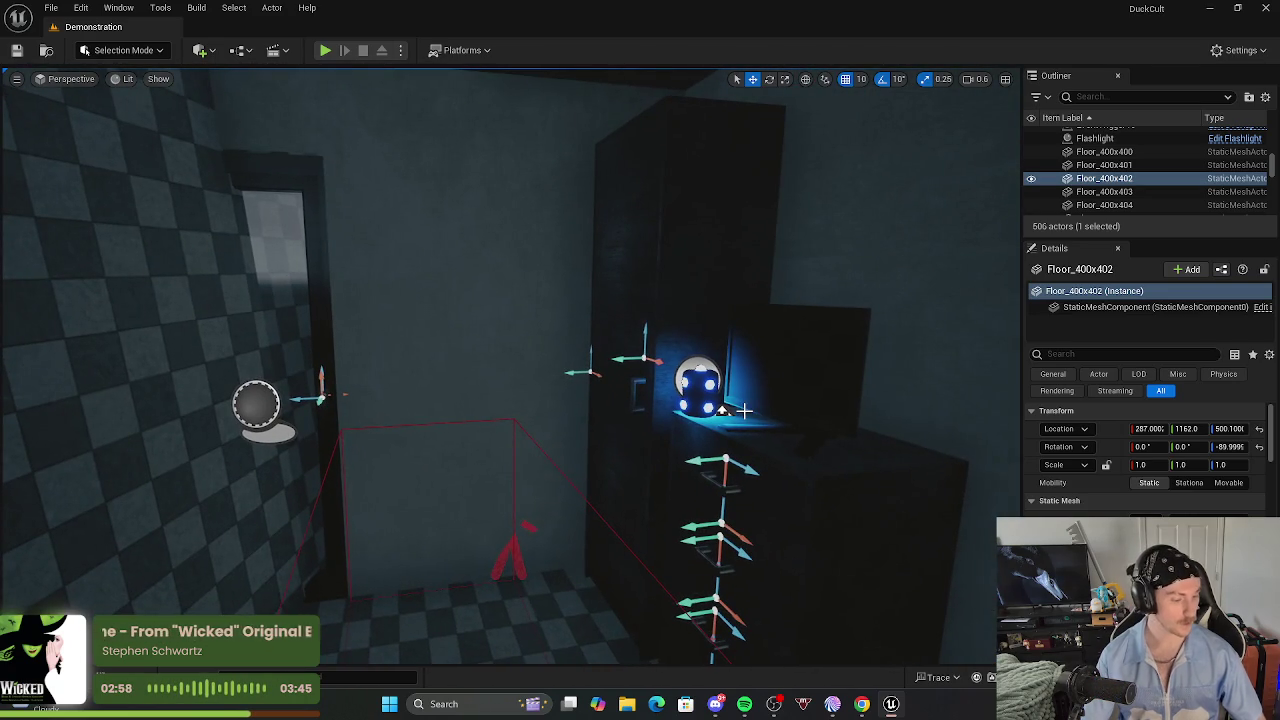
left_click_drag(743, 410, 694, 453)
key("s")
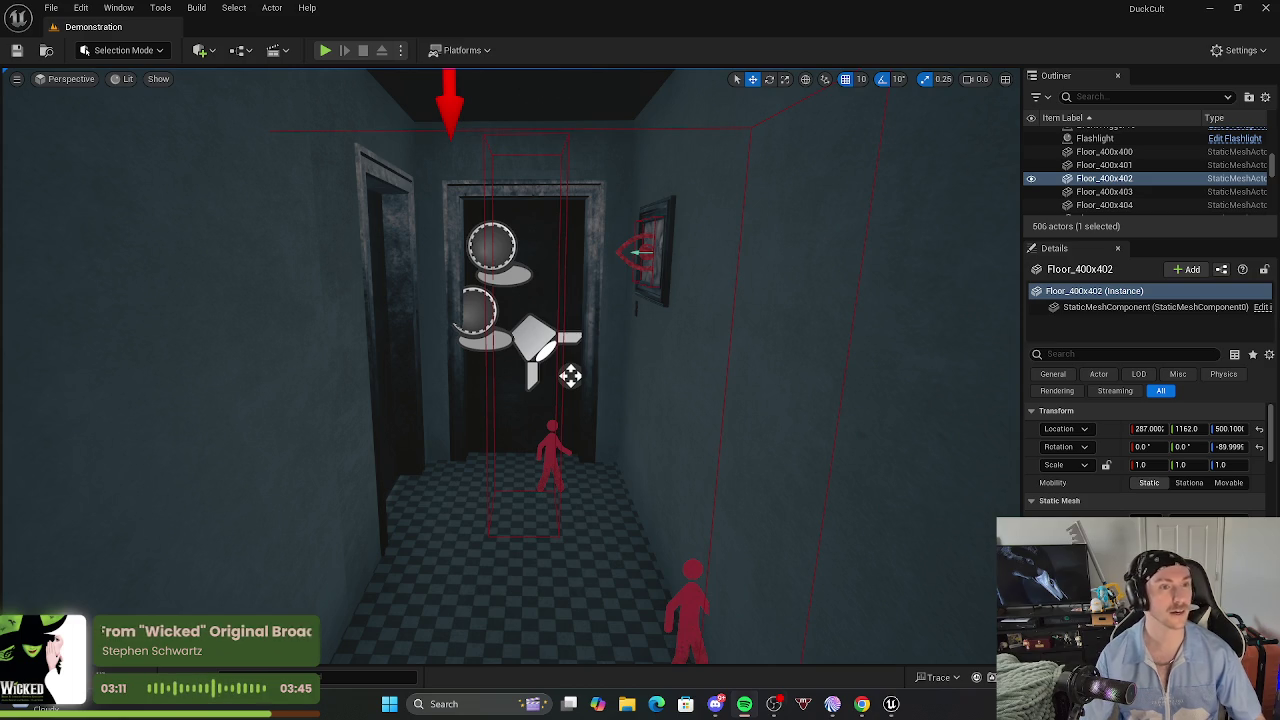
key("f")
left_click_drag(537, 392, 537, 392)
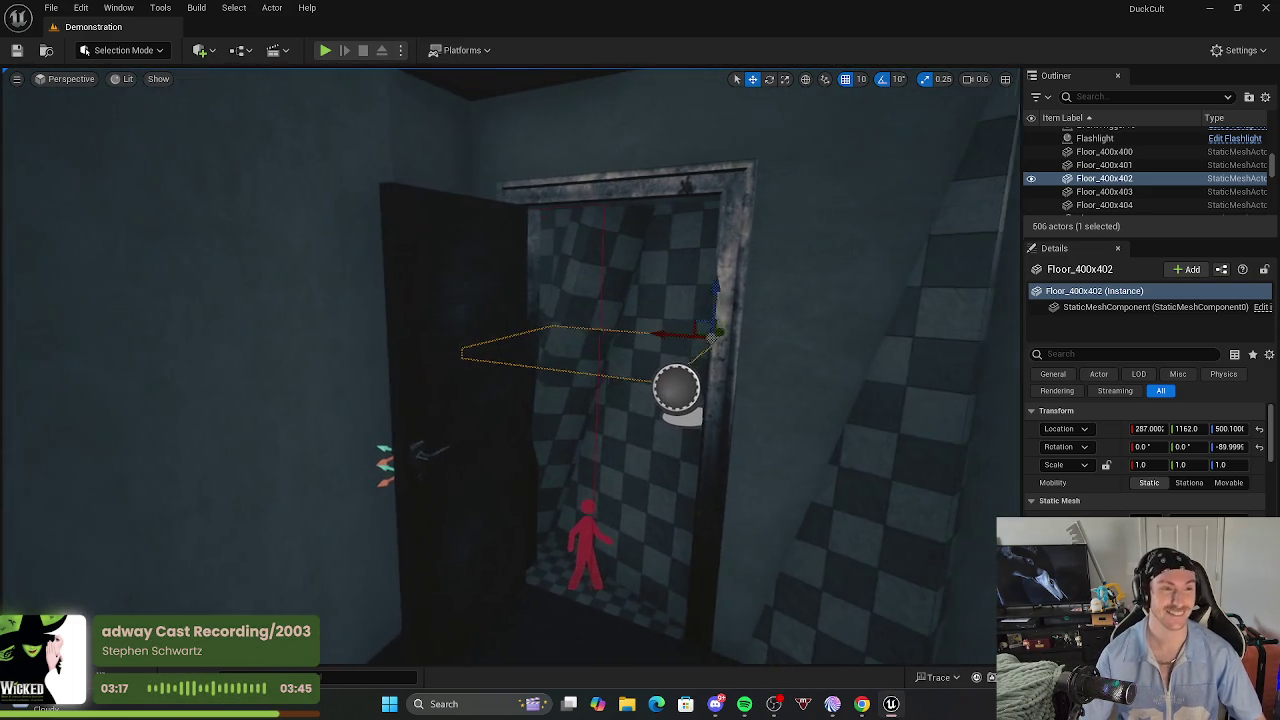
left_click_drag(573, 352, 573, 352)
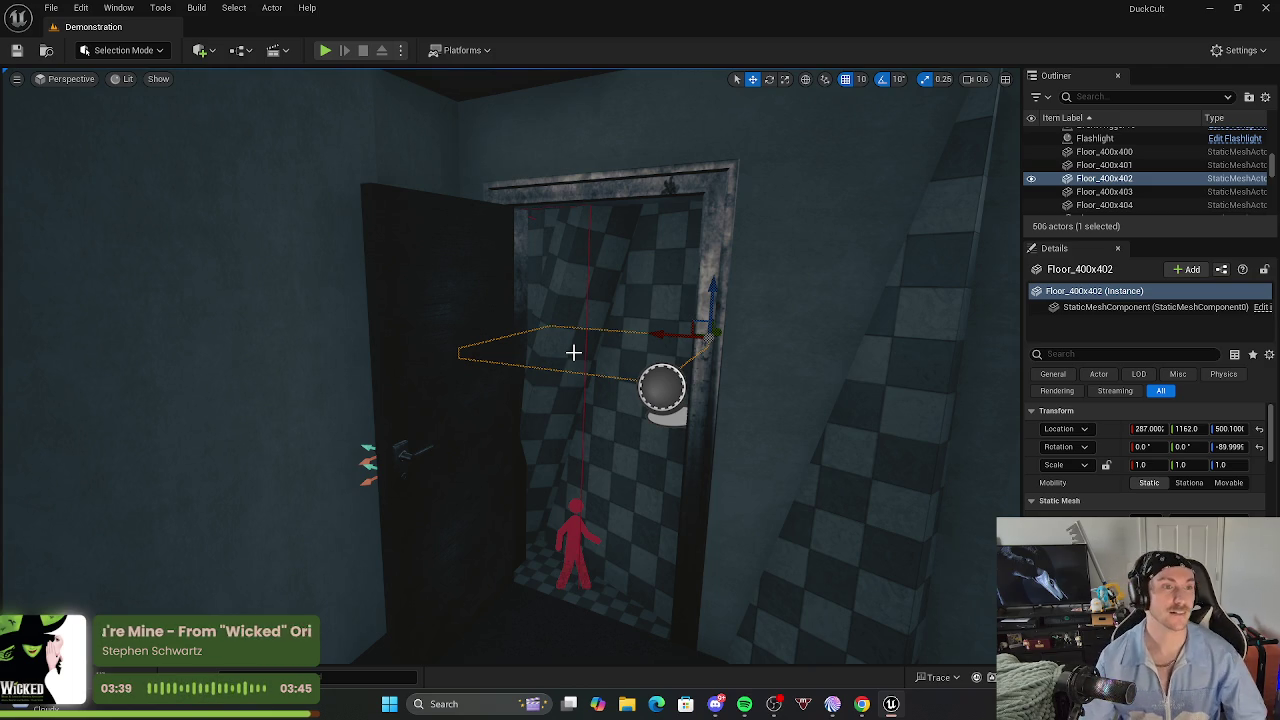
Deselect the floor tile, face the room's far wall, and bring up the Content Browser.
mouse_move(574, 352)
left_mouse_down()
mouse_move(618, 343)
mouse_move(686, 366)
left_mouse_up()
key("Escape")
left_click_drag(154, 347, 154, 347)
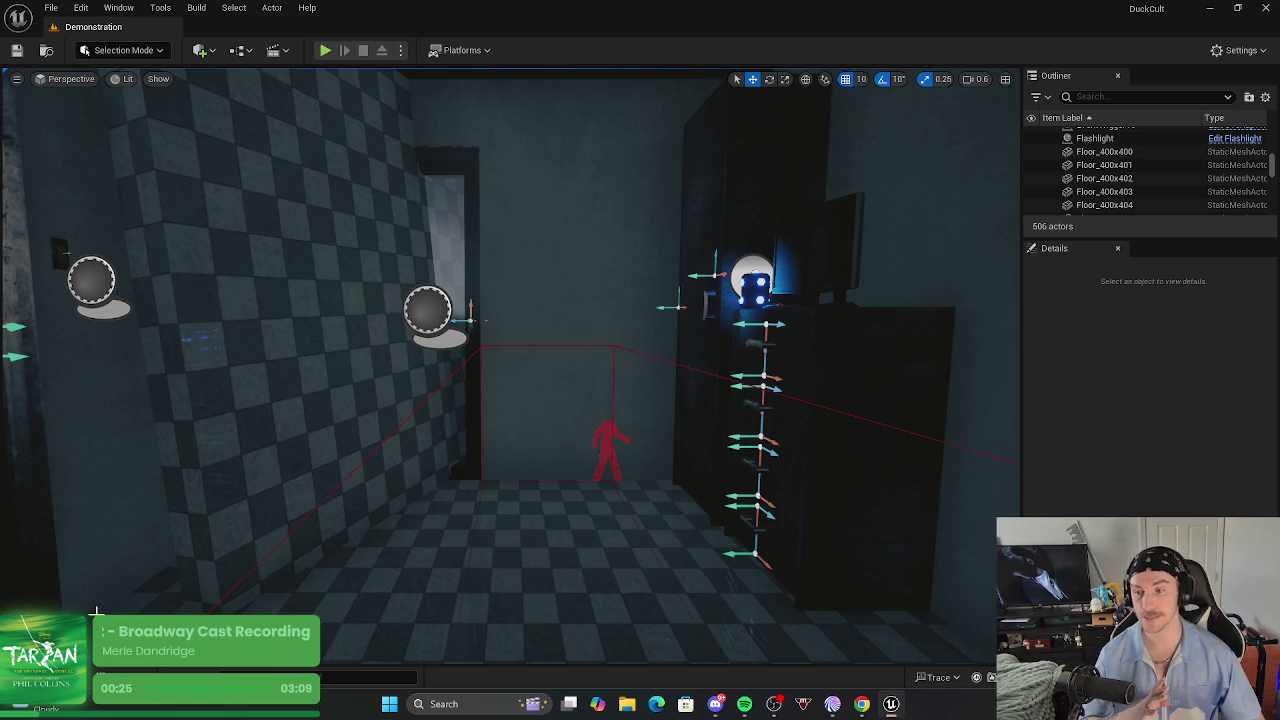
left_click(88, 677)
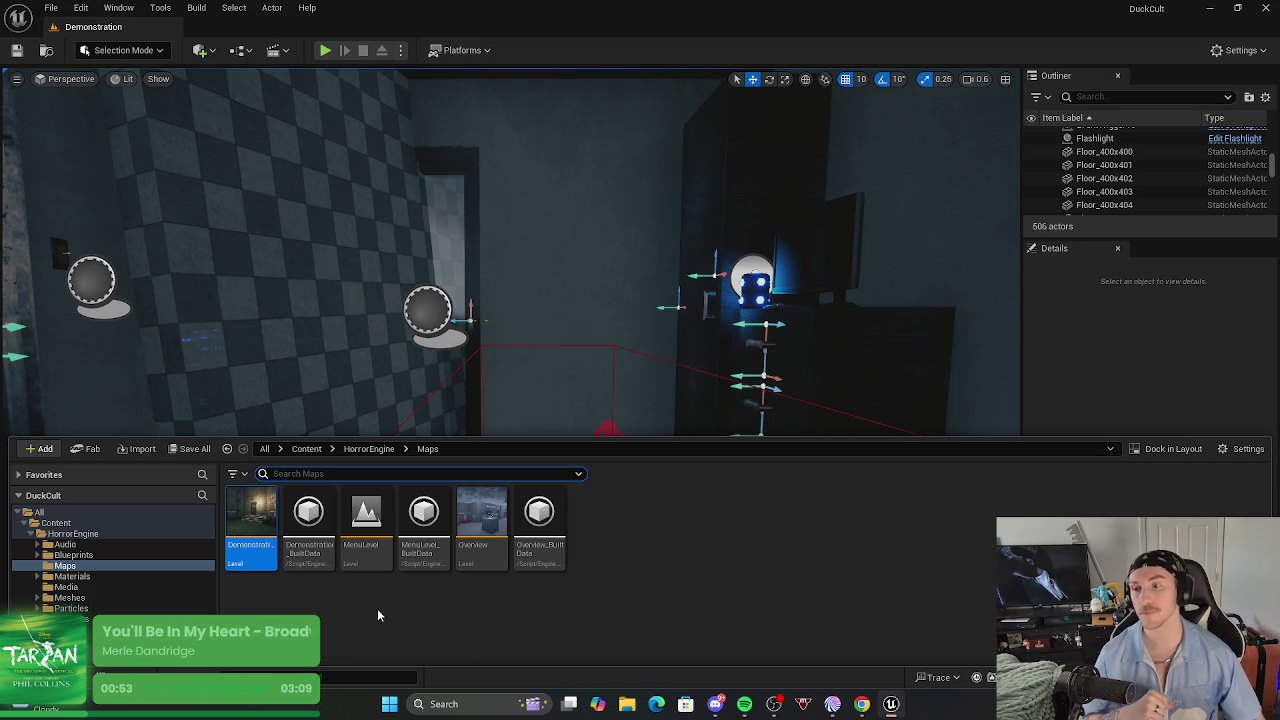
Show the HorrorEngine Blueprints folder's contents in the Content Browser.
left_click(86, 555)
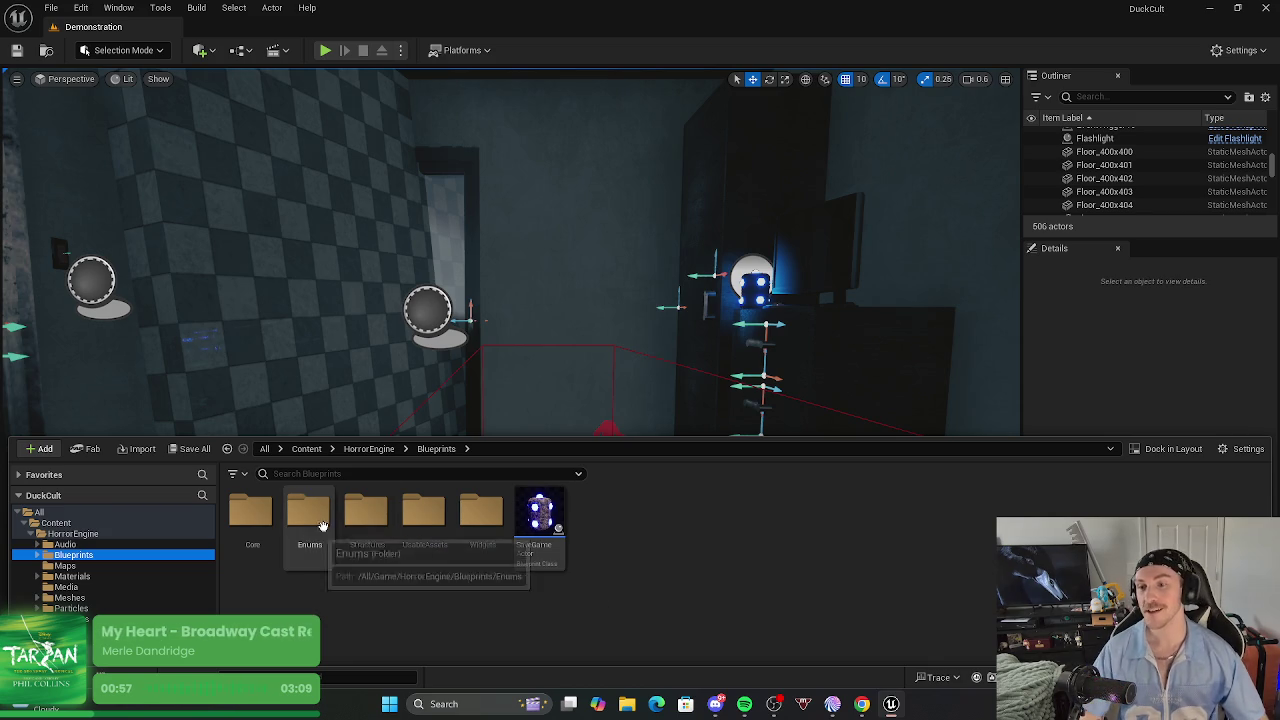
Browse the Blueprints and Core folders, then close the browser and face the pale figure.
left_click(38, 556)
left_click(62, 566)
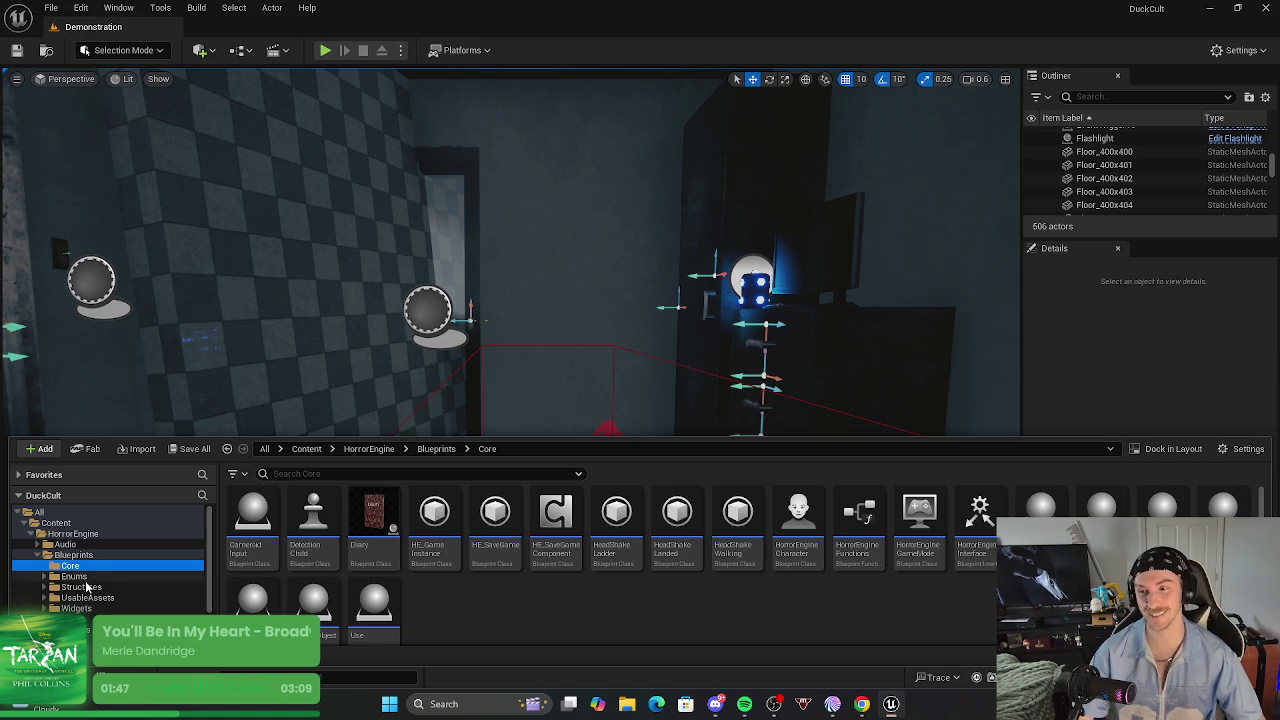
scroll(665, 556, "down", 1)
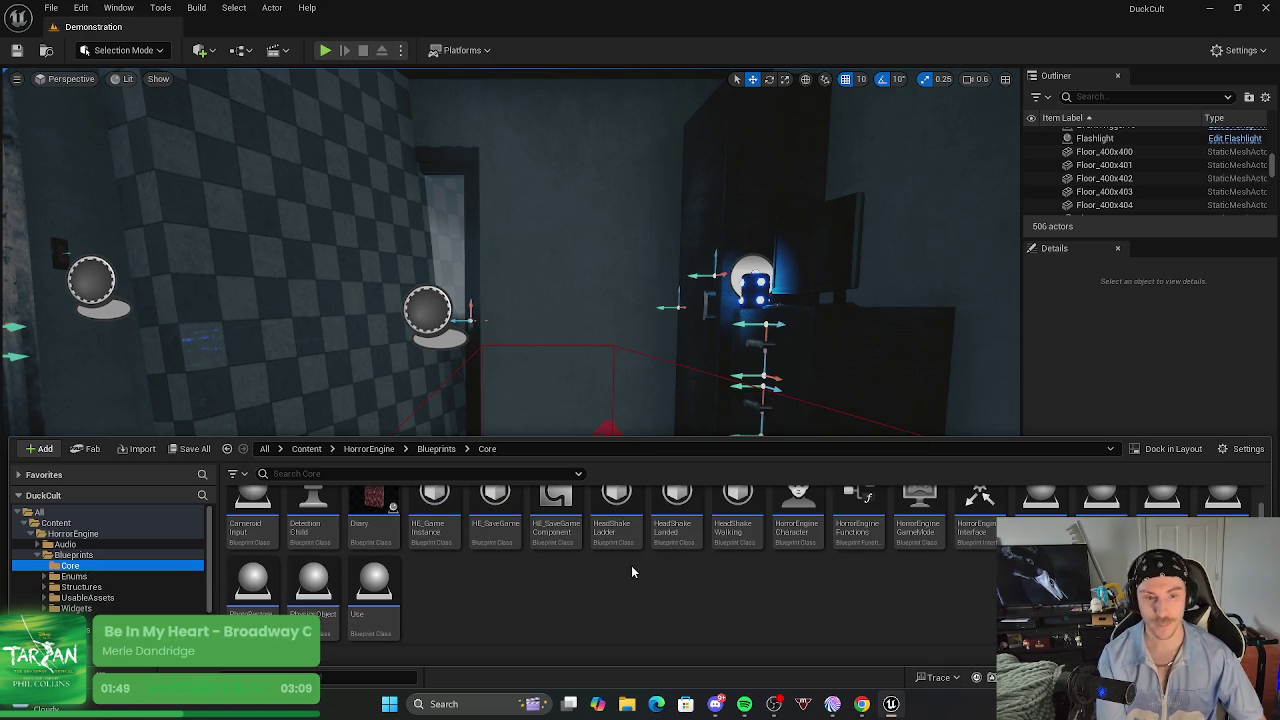
scroll(866, 605, "up", 1)
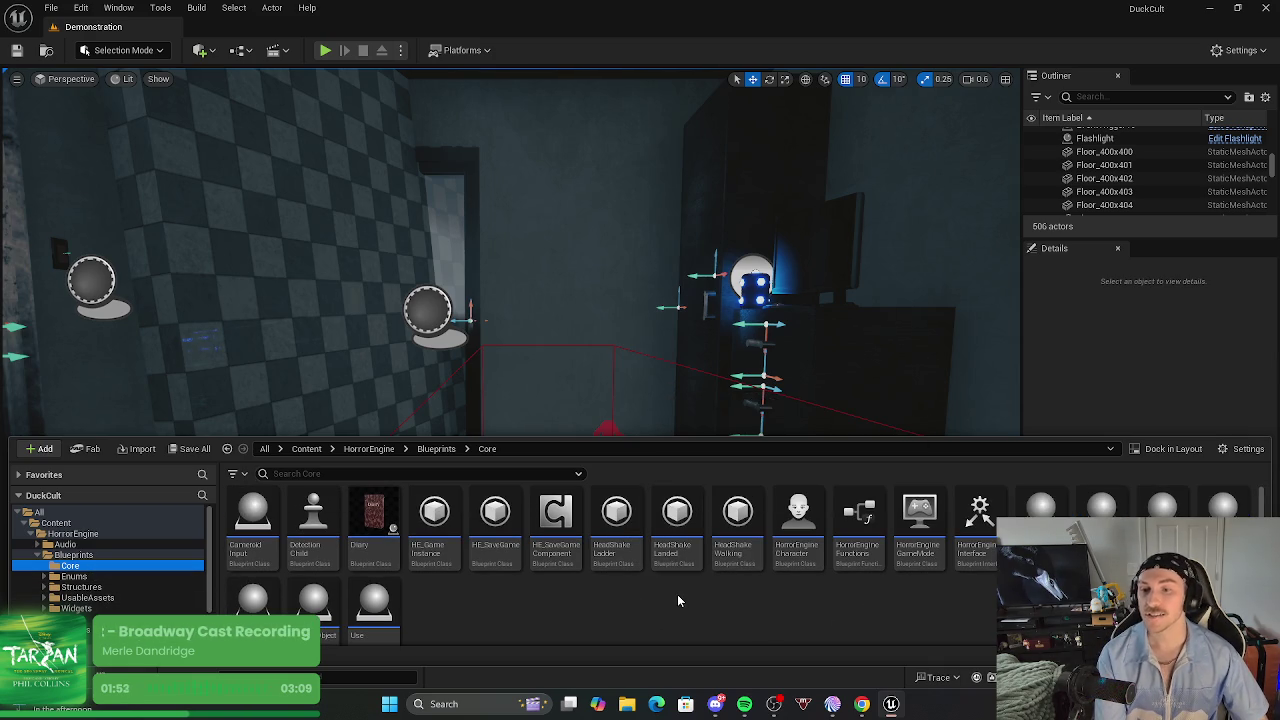
left_click(72, 555)
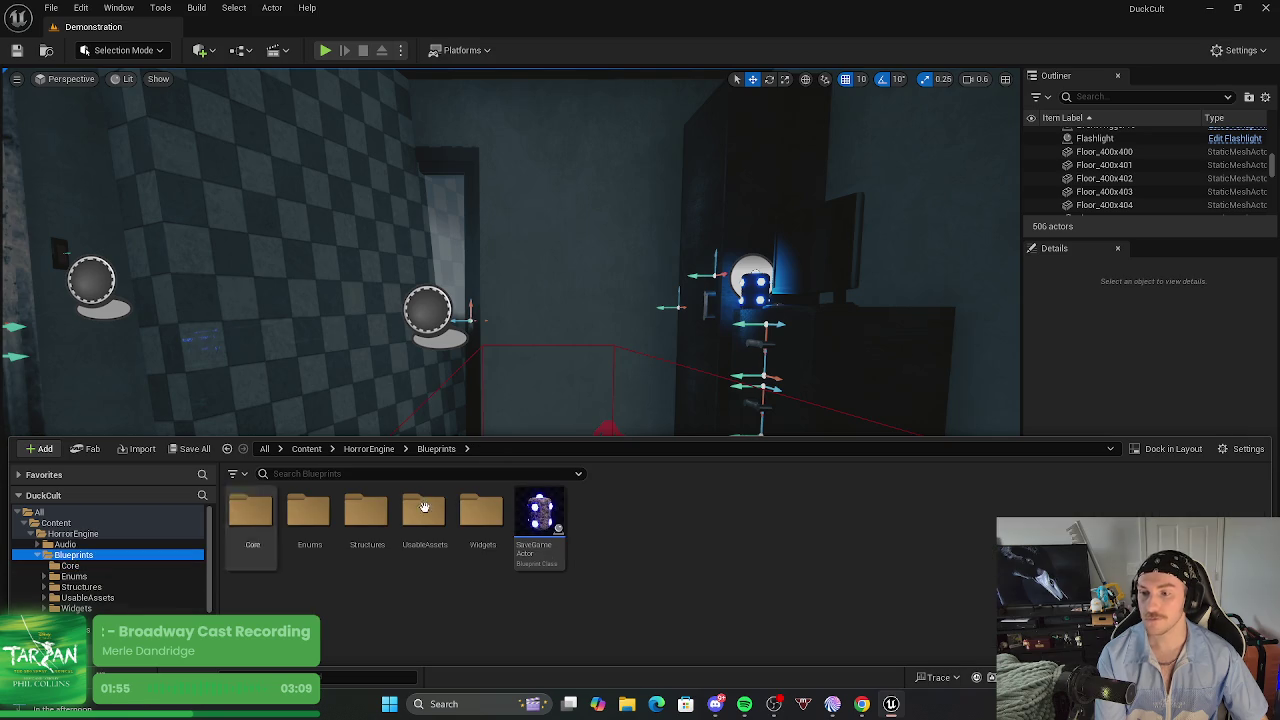
mouse_move(751, 276)
left_mouse_down()
mouse_move(767, 298)
mouse_move(152, 463)
mouse_move(747, 270)
left_mouse_up()
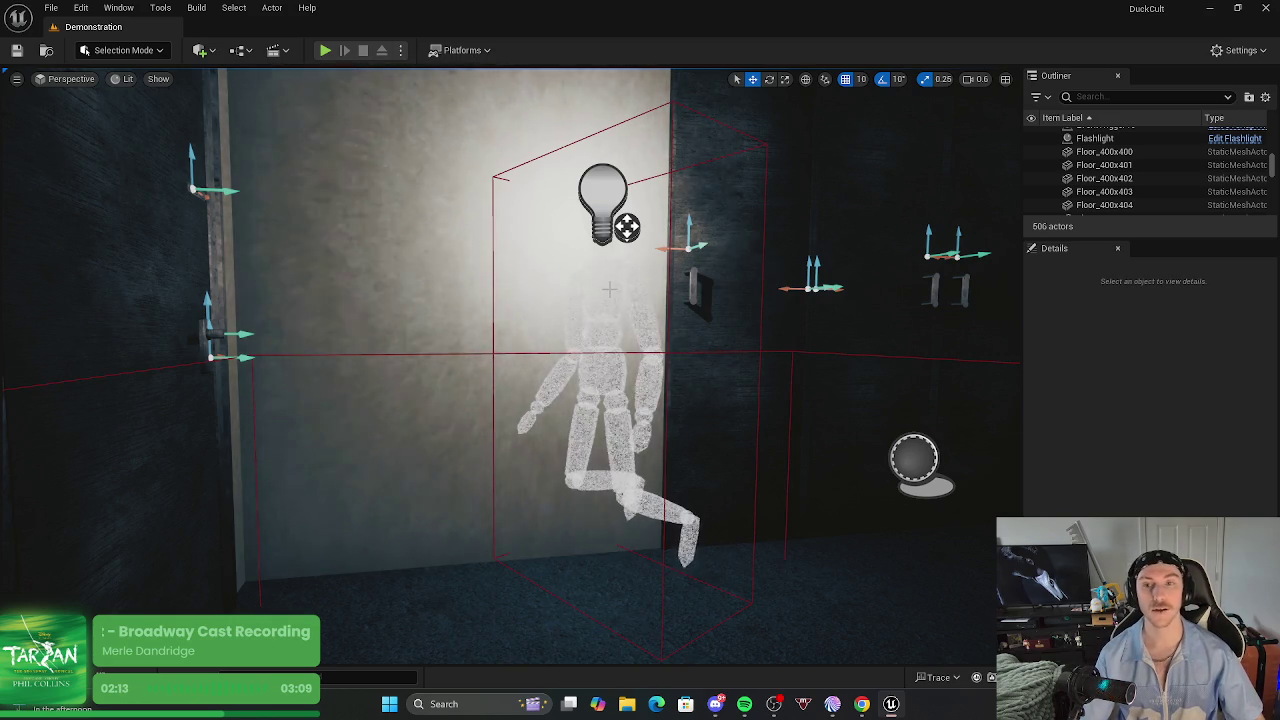
Open SampleFigureBP3's blueprint and dock it as a tab beside the Demonstration level.
left_click(609, 290)
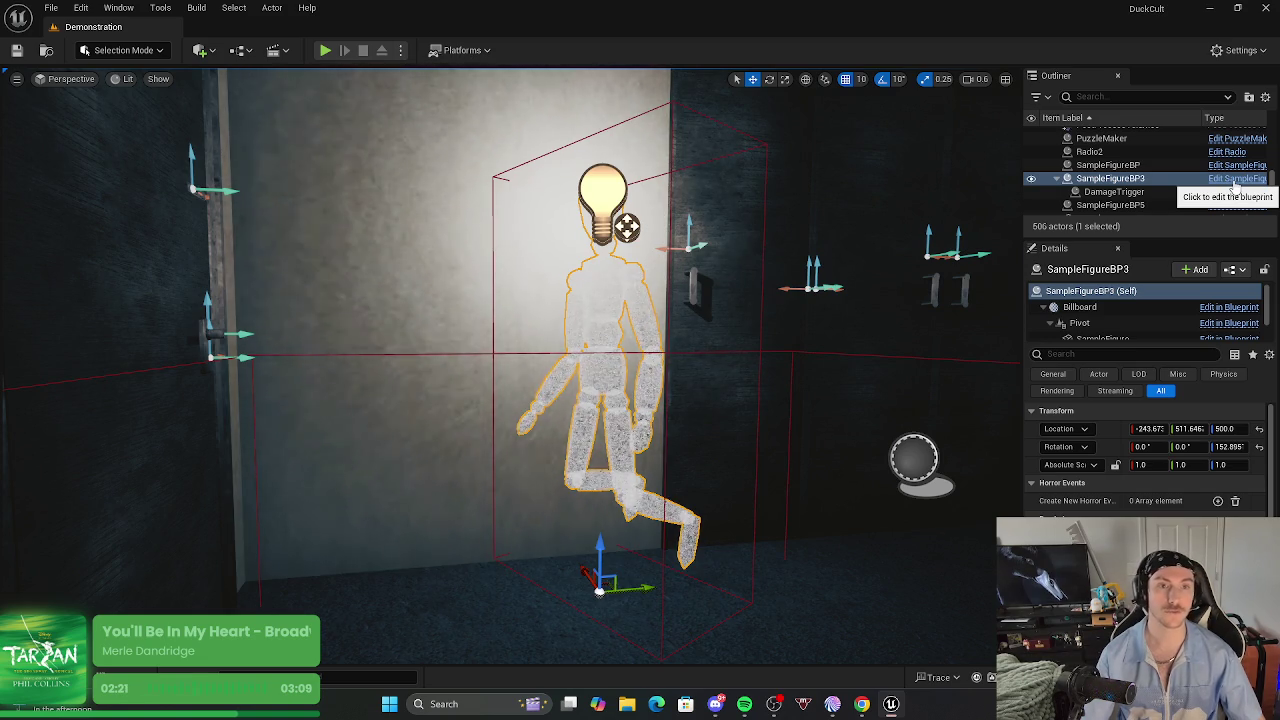
left_click(1236, 182)
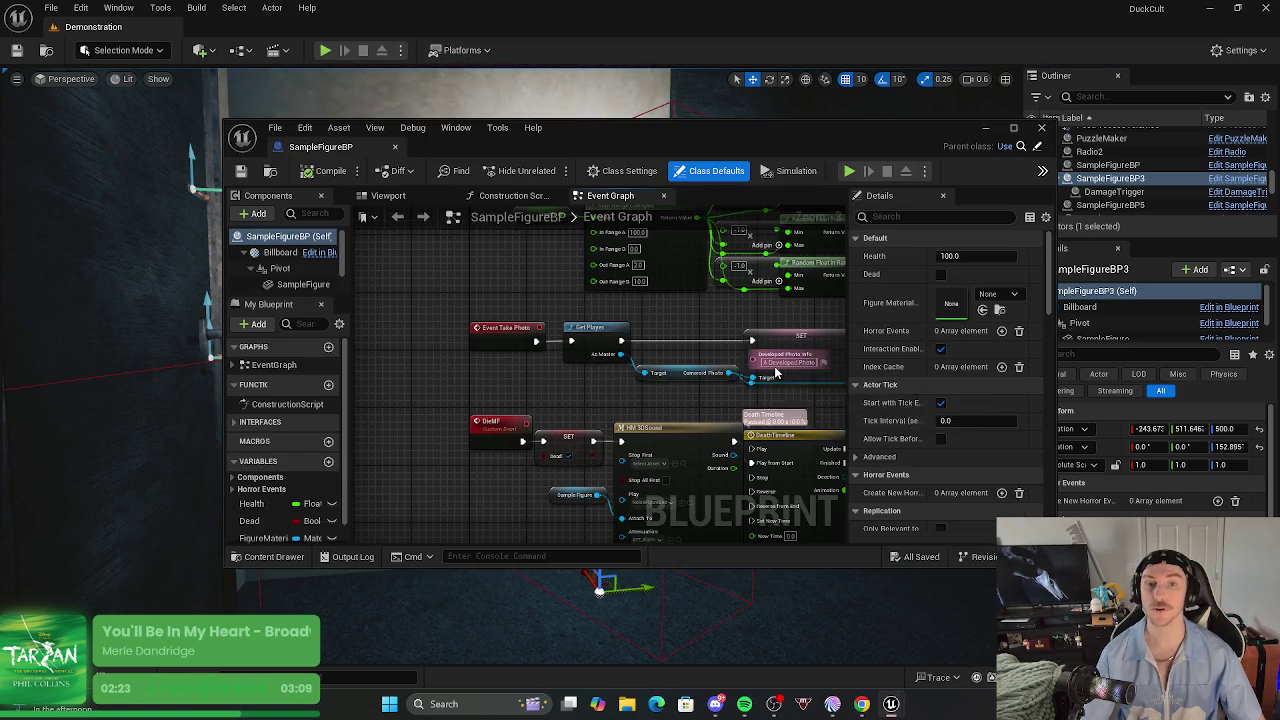
mouse_move(360, 148)
left_mouse_down()
mouse_move(285, 90)
mouse_move(268, 30)
left_mouse_up()
mouse_move(629, 537)
left_mouse_down()
mouse_move(435, 527)
mouse_move(455, 540)
left_mouse_up()
scroll(455, 540, "down", 2)
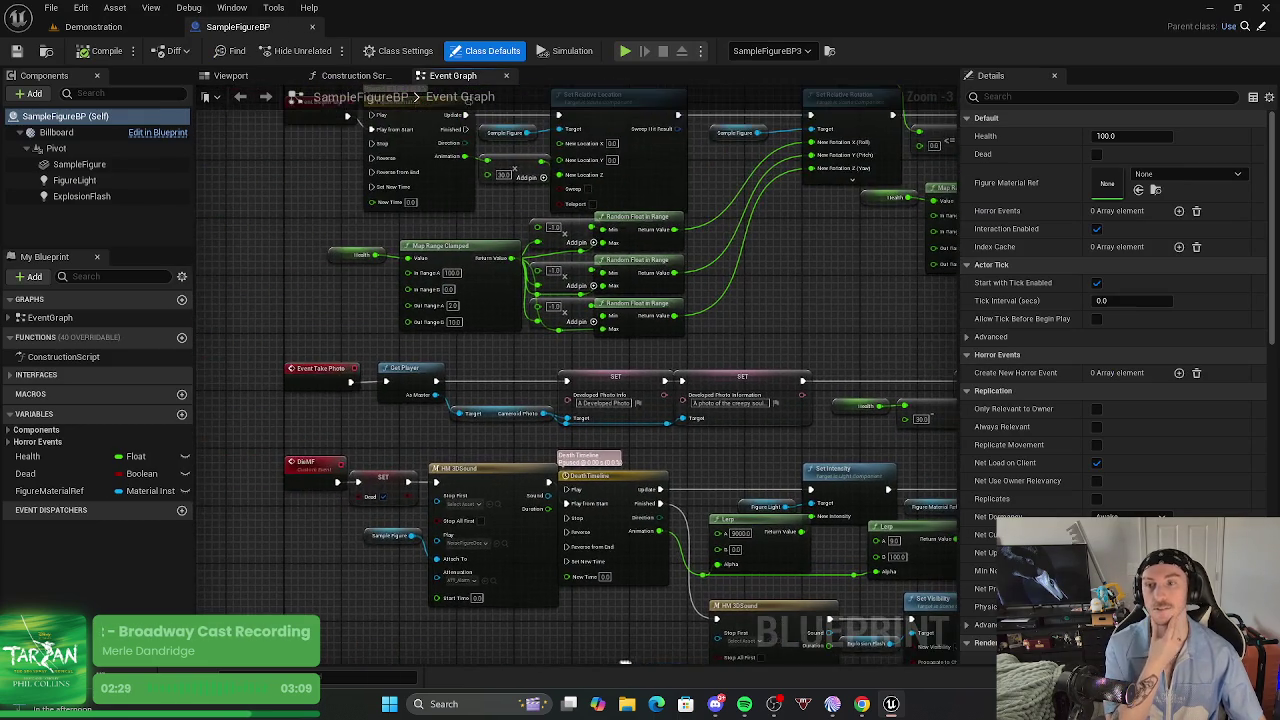
scroll(640, 666, "up", 2)
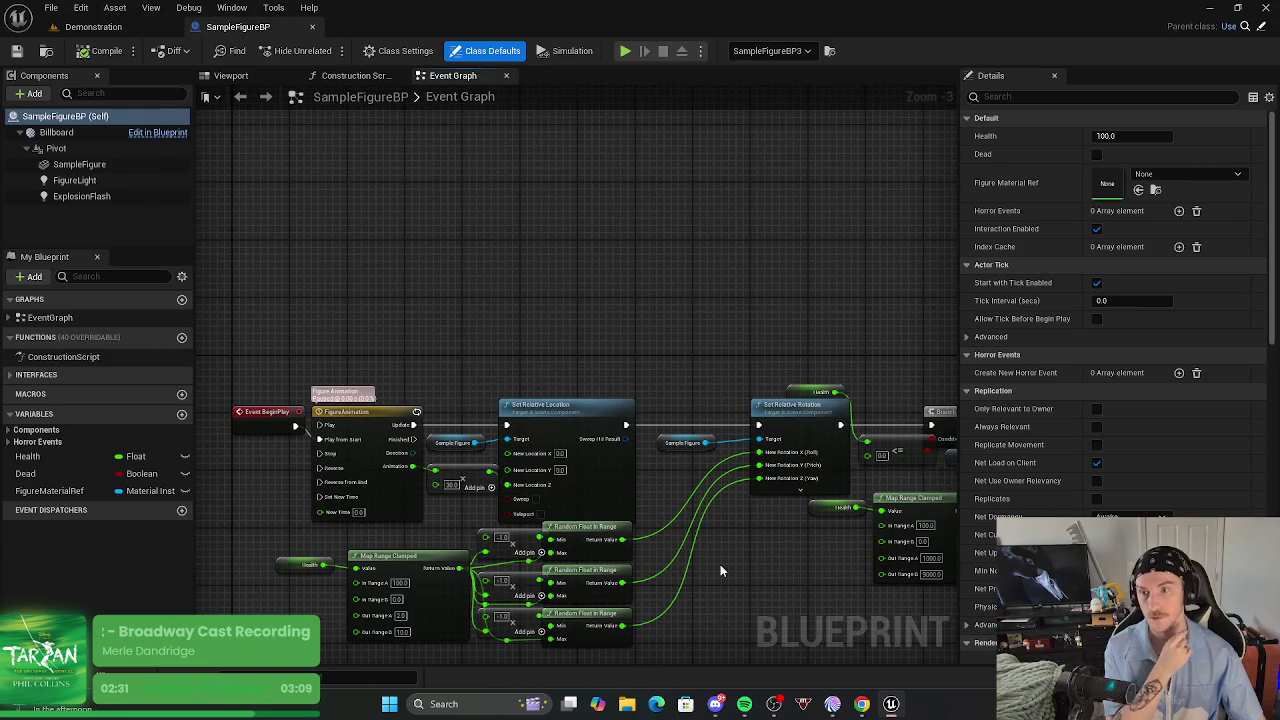
scroll(711, 561, "down", 1)
left_click_drag(757, 514, 756, 451)
scroll(714, 377, "up", 1)
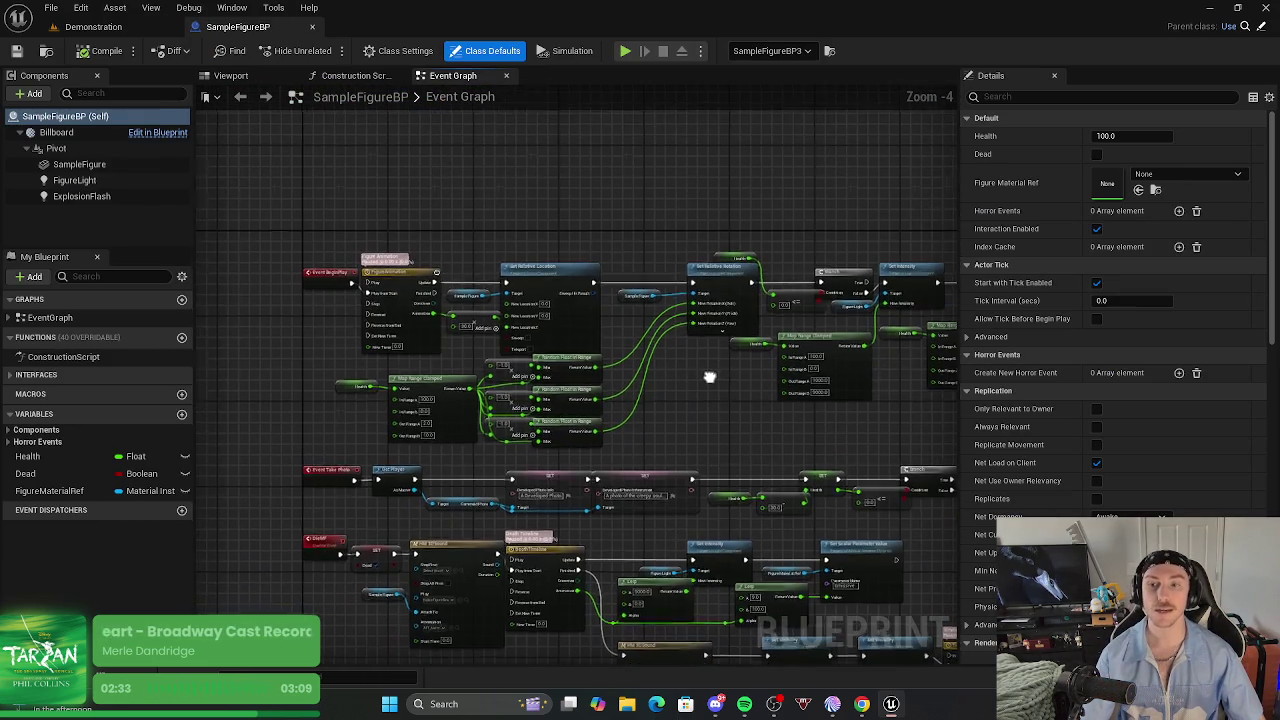
scroll(364, 502, "up", 1)
scroll(364, 502, "up", 1)
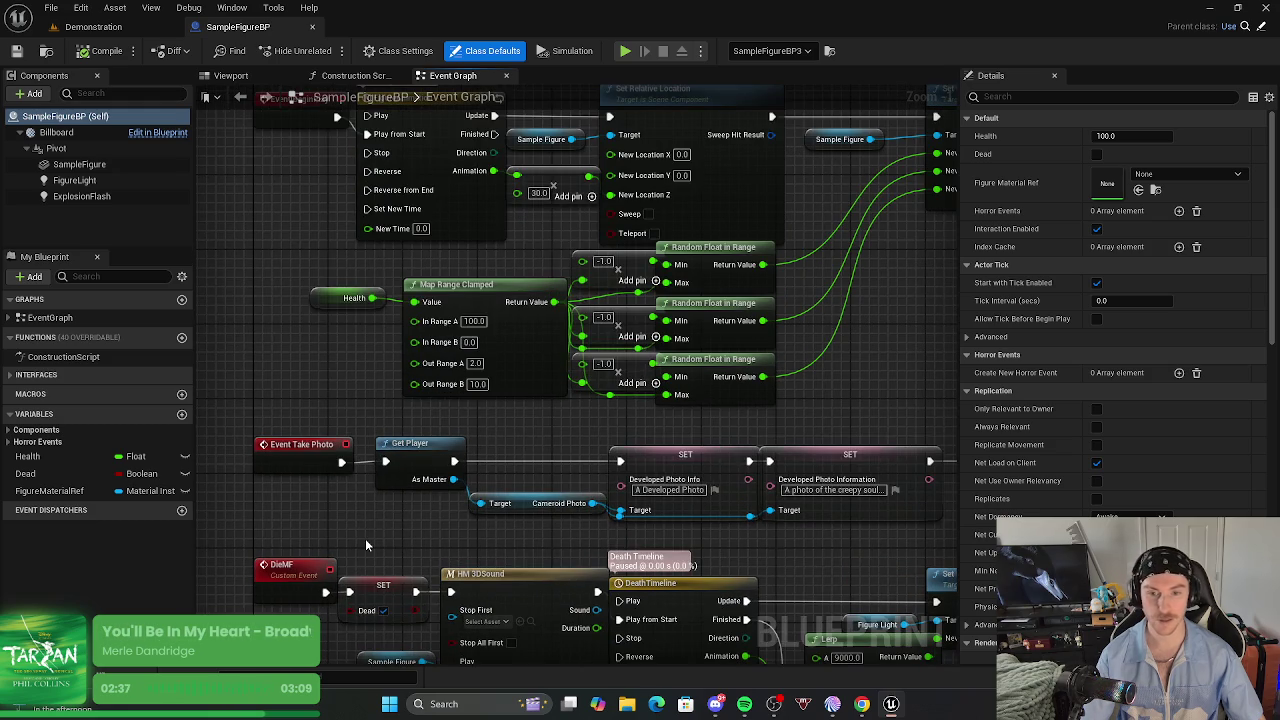
mouse_move(365, 541)
left_mouse_down()
mouse_move(334, 520)
mouse_move(366, 489)
mouse_move(360, 362)
mouse_move(408, 595)
left_mouse_up()
scroll(674, 294, "down", 1)
left_click_drag(680, 300, 640, 680)
left_click_drag(797, 430, 797, 400)
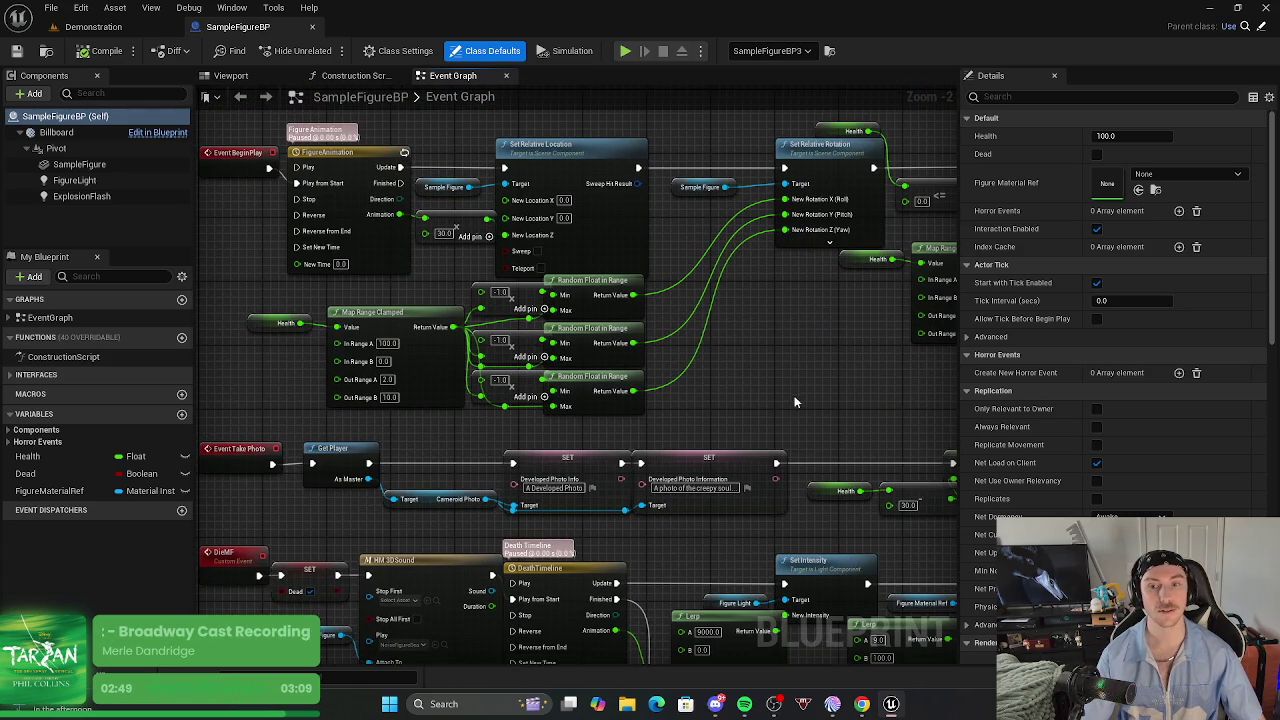
left_click_drag(794, 394, 763, 323)
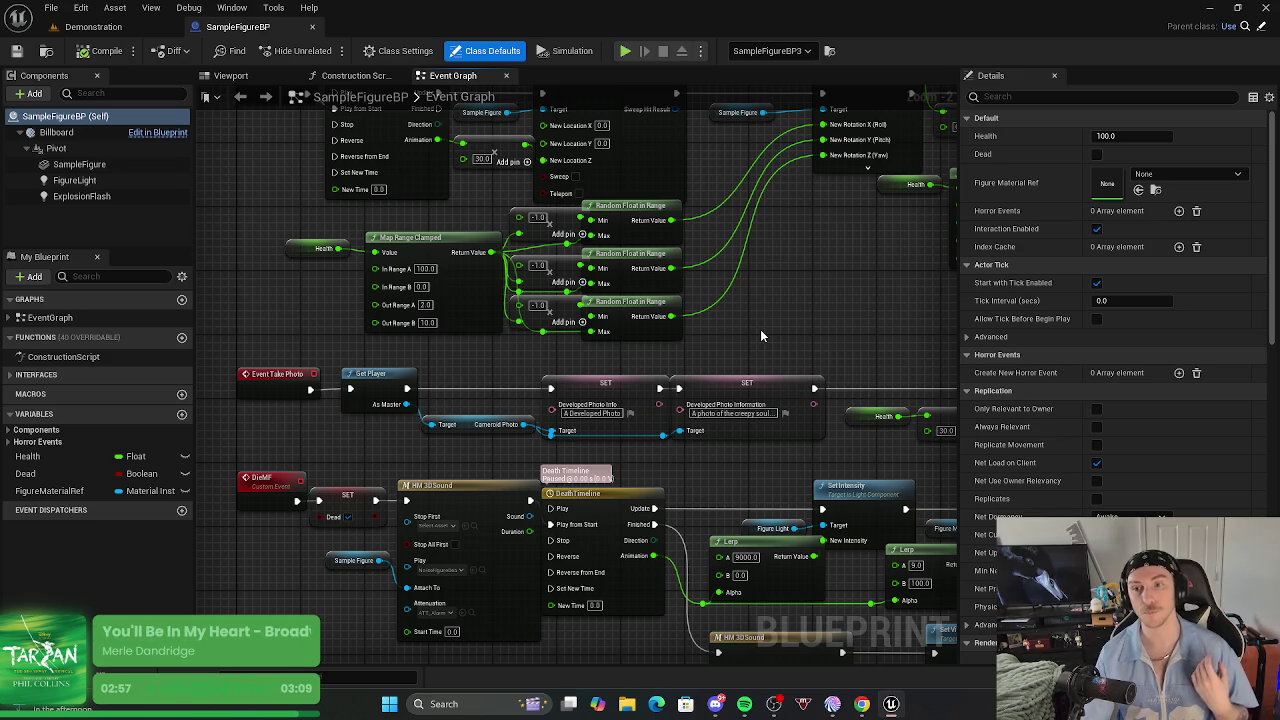
mouse_move(760, 336)
left_mouse_down()
mouse_move(720, 318)
mouse_move(783, 295)
left_mouse_up()
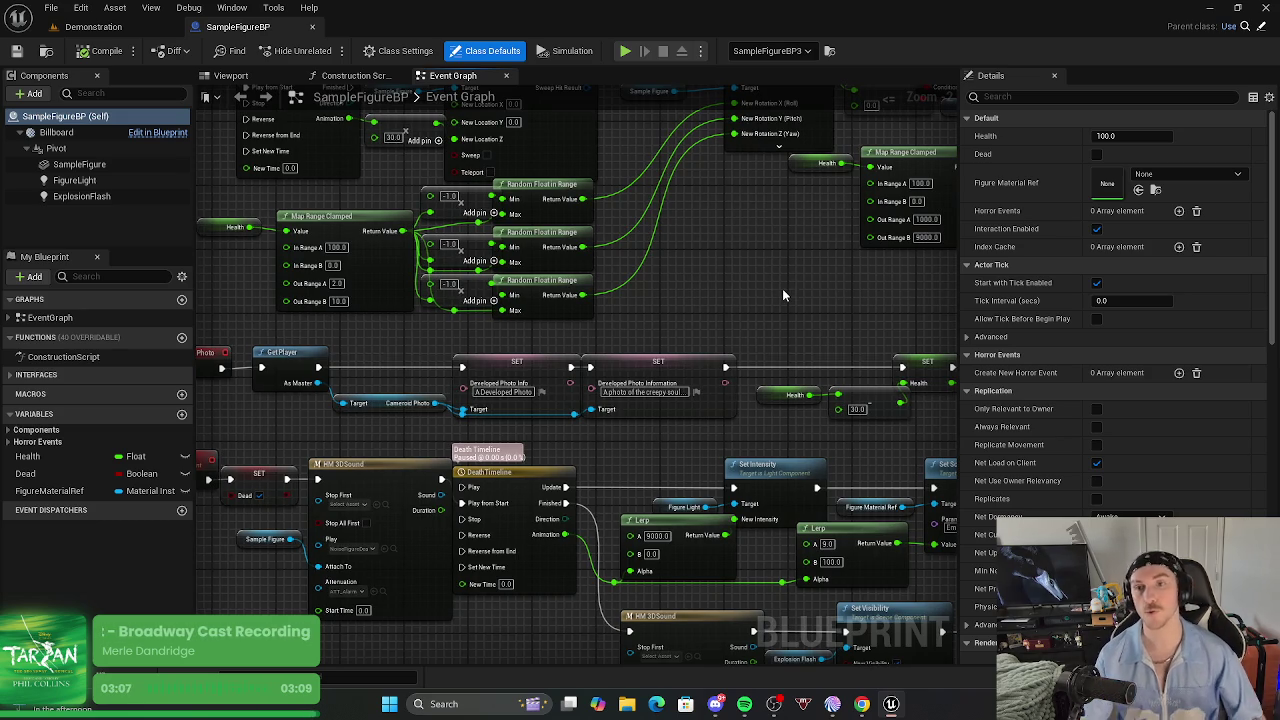
scroll(824, 308, "down", 5)
left_click_drag(880, 545, 605, 575)
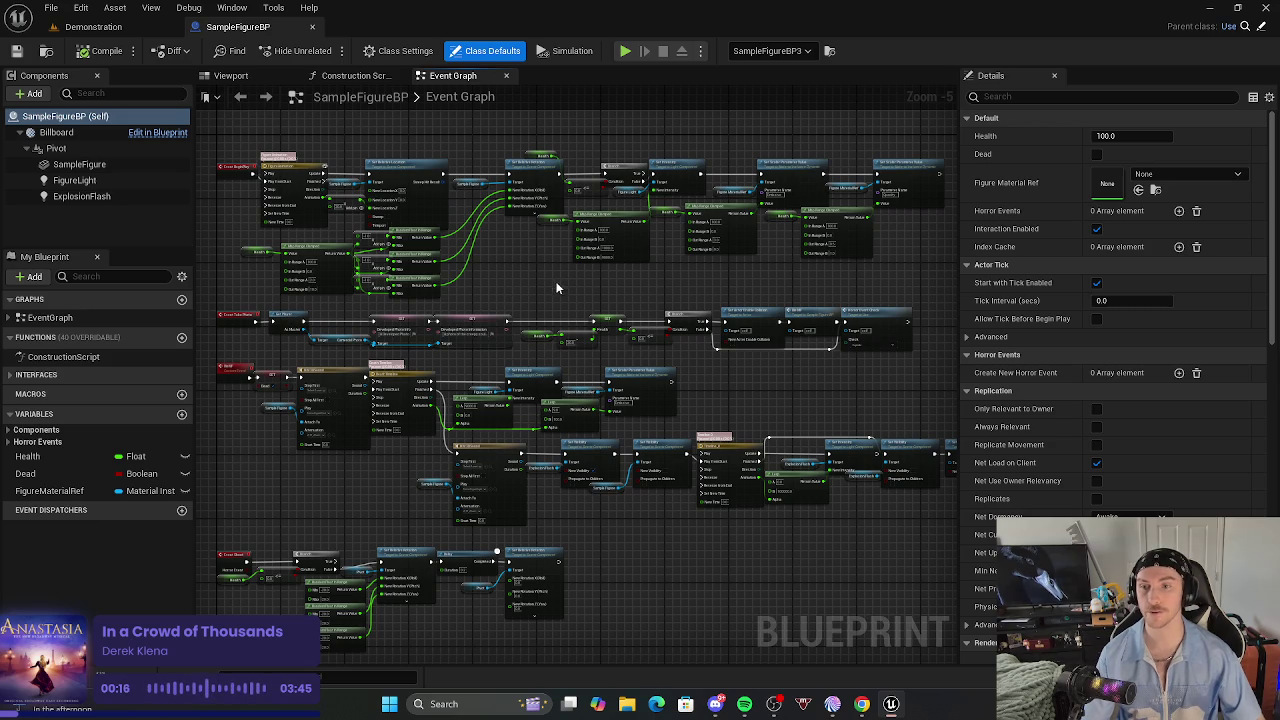
scroll(555, 286, "up", 1)
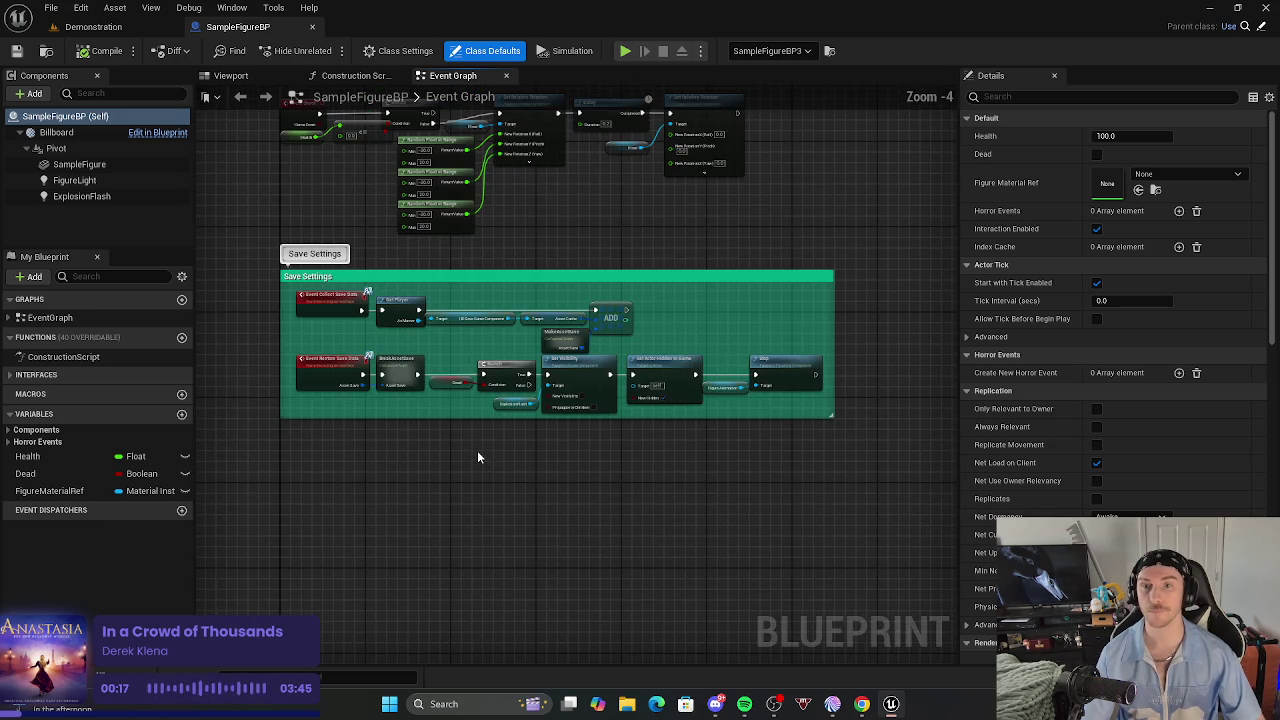
mouse_move(725, 200)
left_mouse_down()
mouse_move(630, 488)
mouse_move(706, 517)
mouse_move(672, 601)
left_mouse_up()
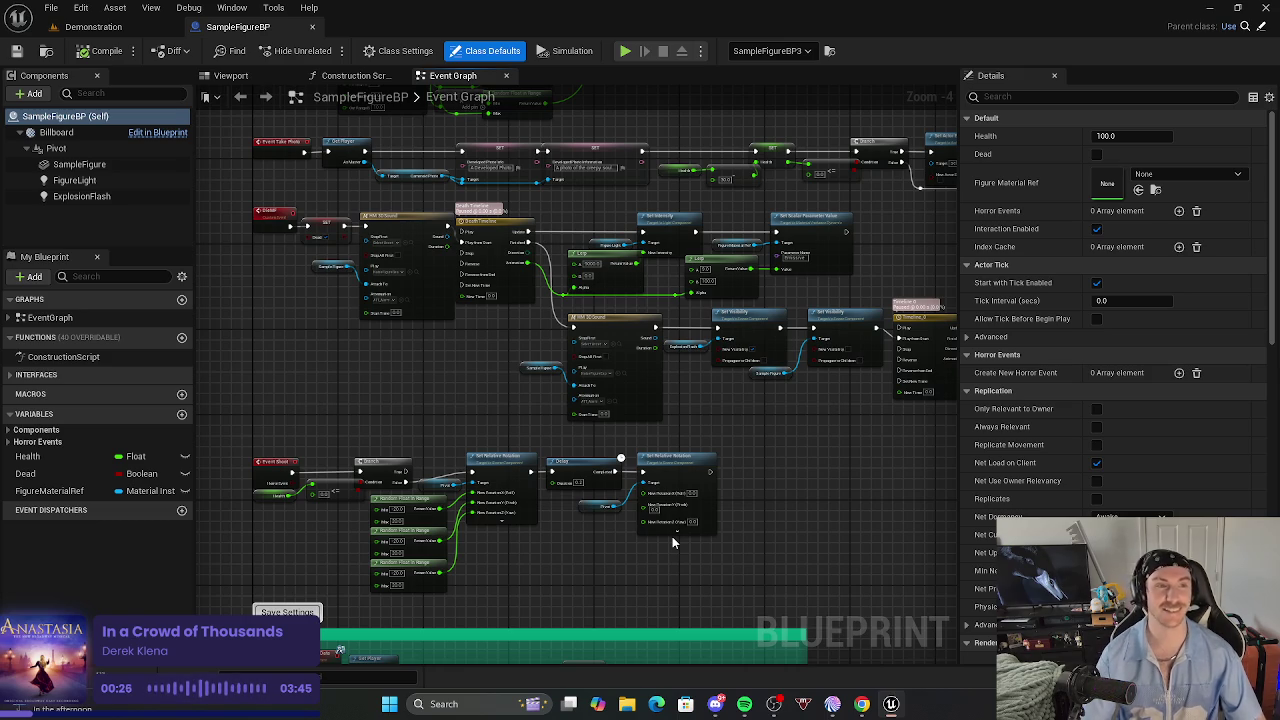
scroll(470, 365, "down", 2)
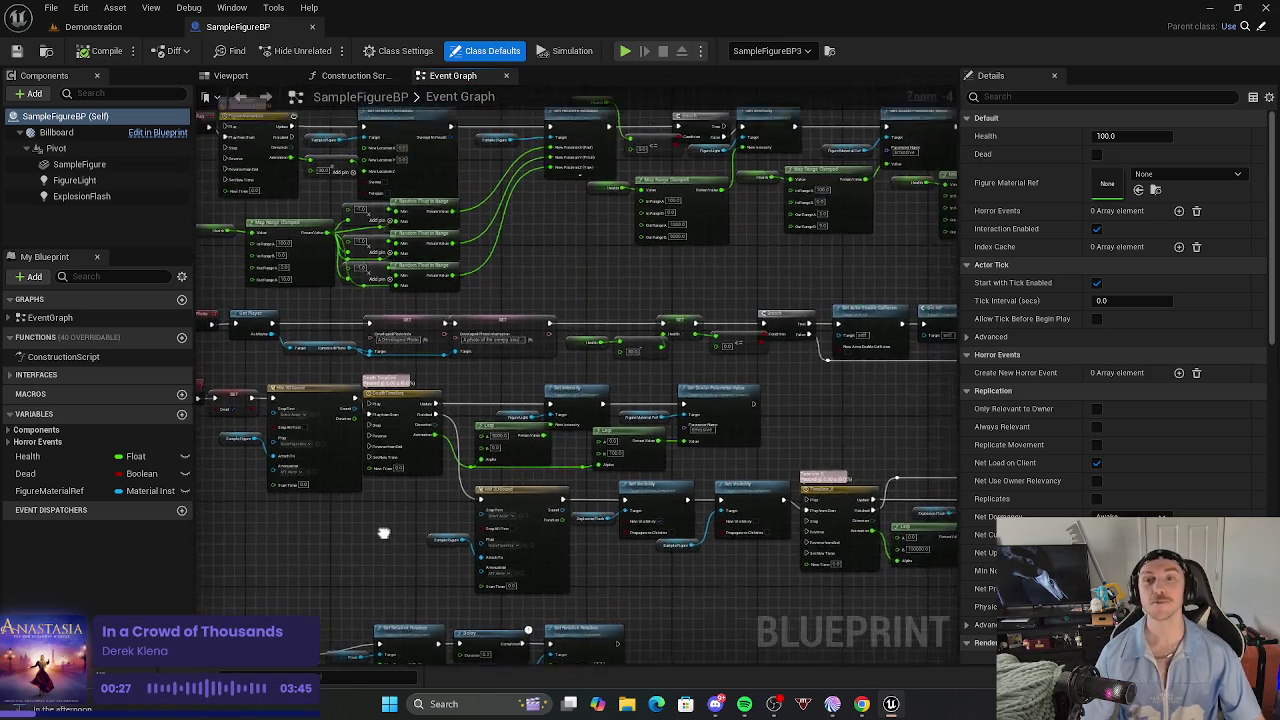
scroll(630, 341, "up", 2)
scroll(630, 341, "up", 1)
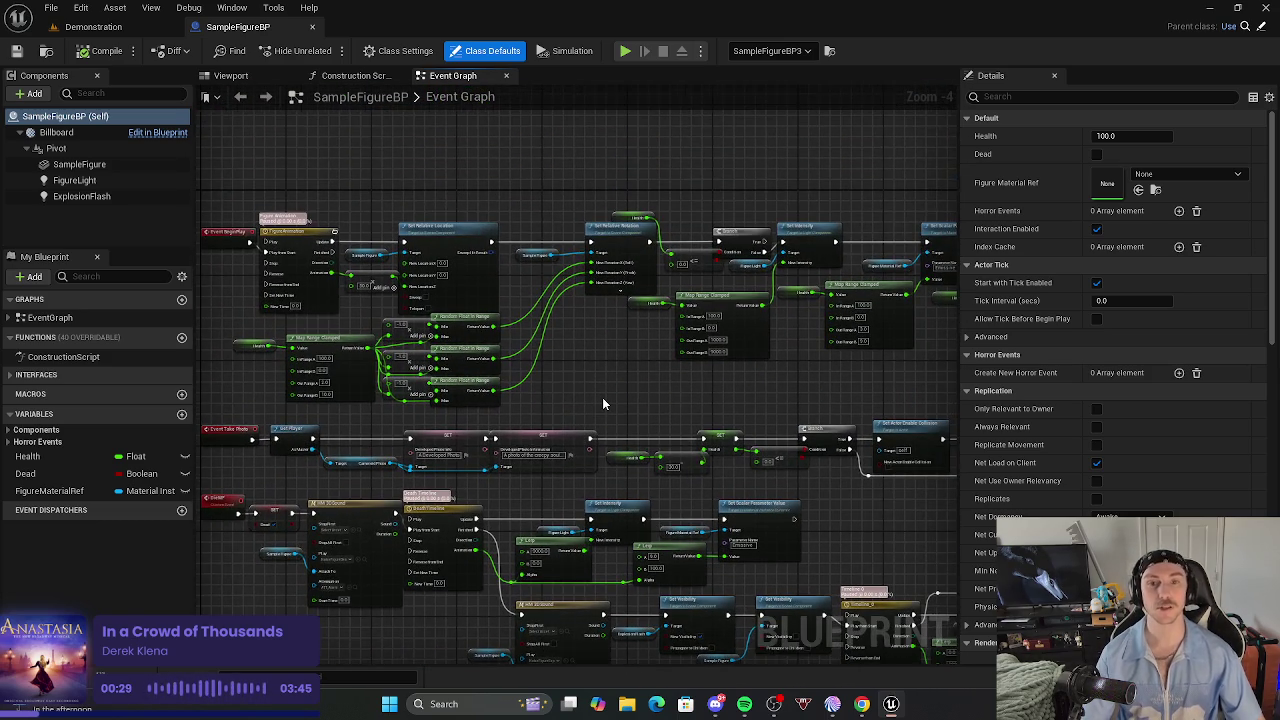
scroll(602, 397, "down", 2)
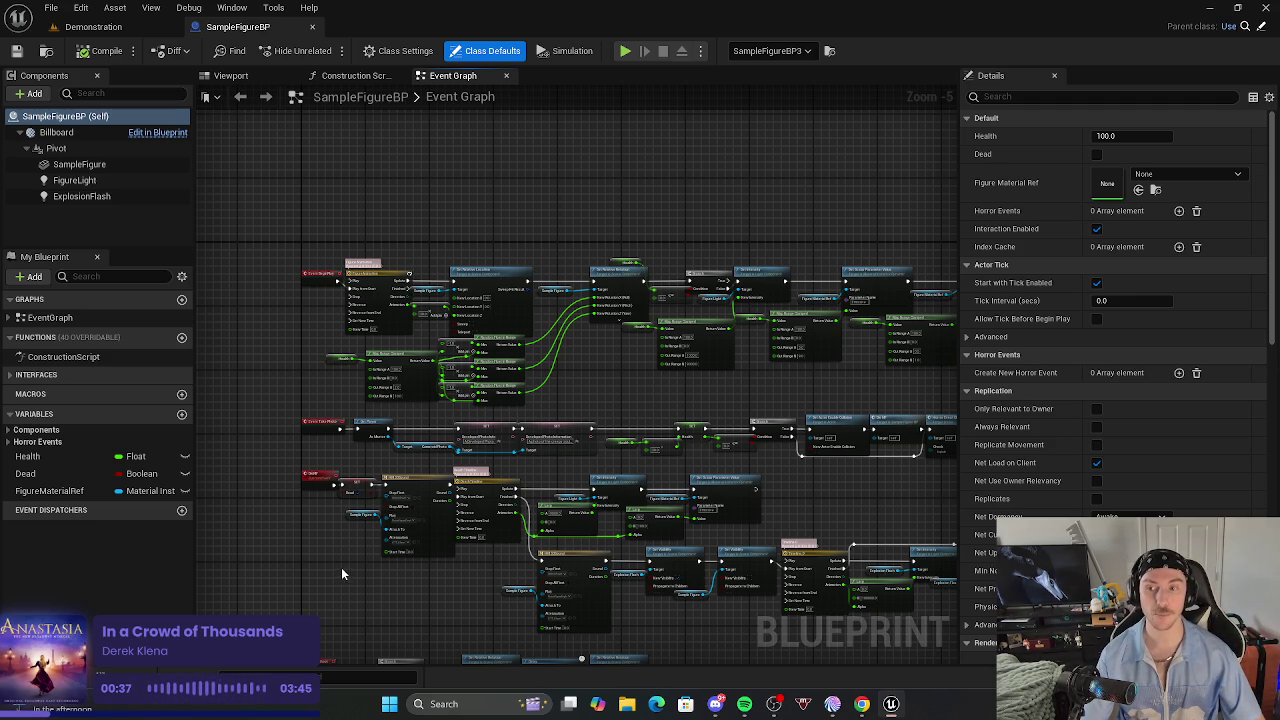
scroll(318, 297, "up", 5)
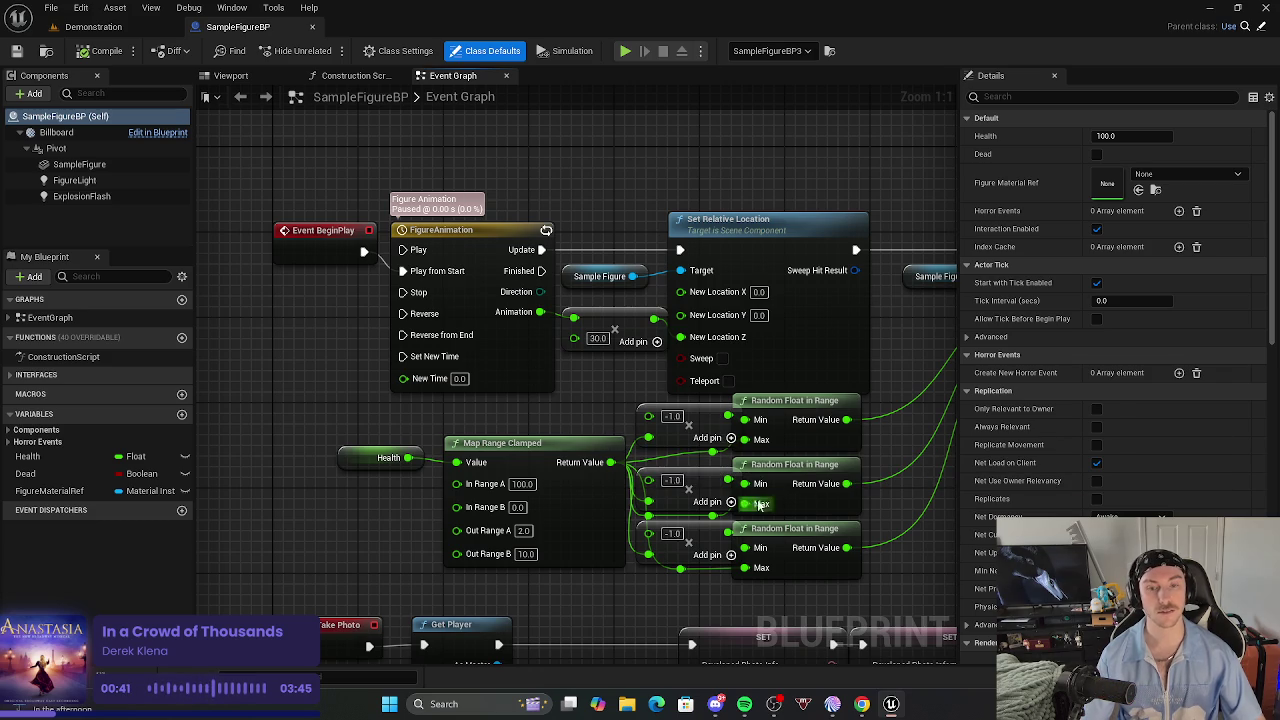
left_click_drag(948, 606, 812, 583)
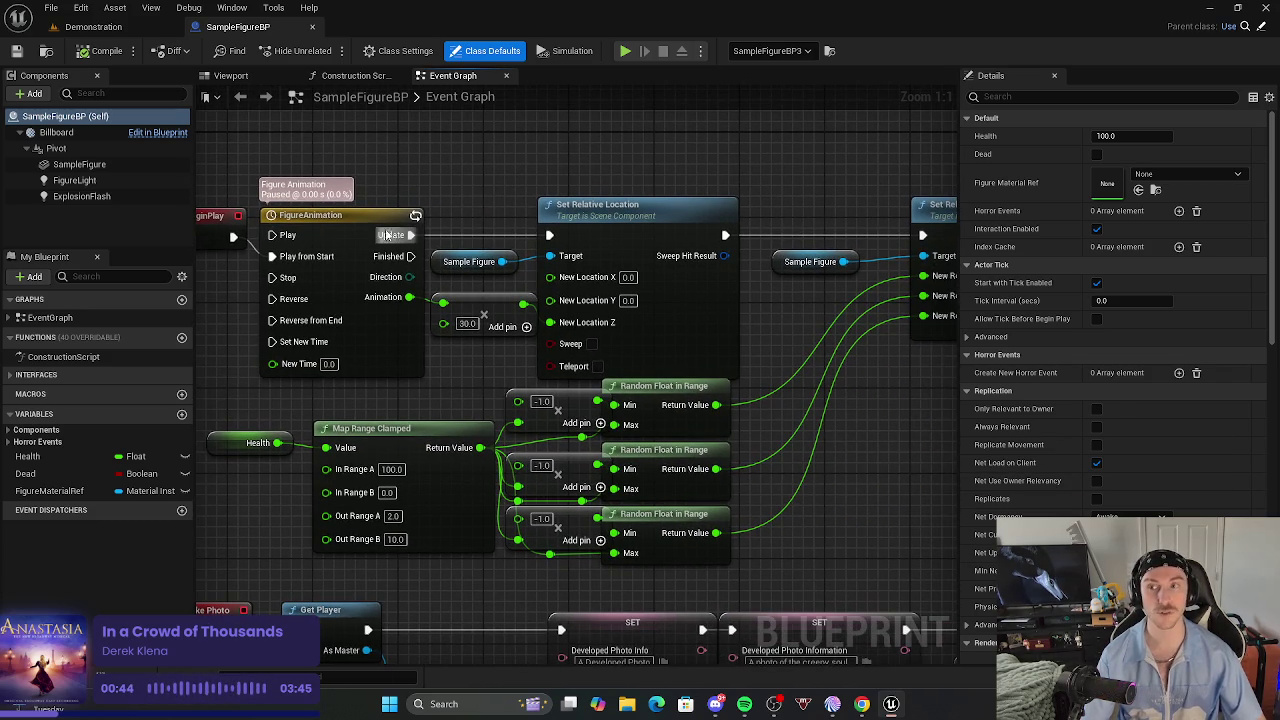
left_click(125, 28)
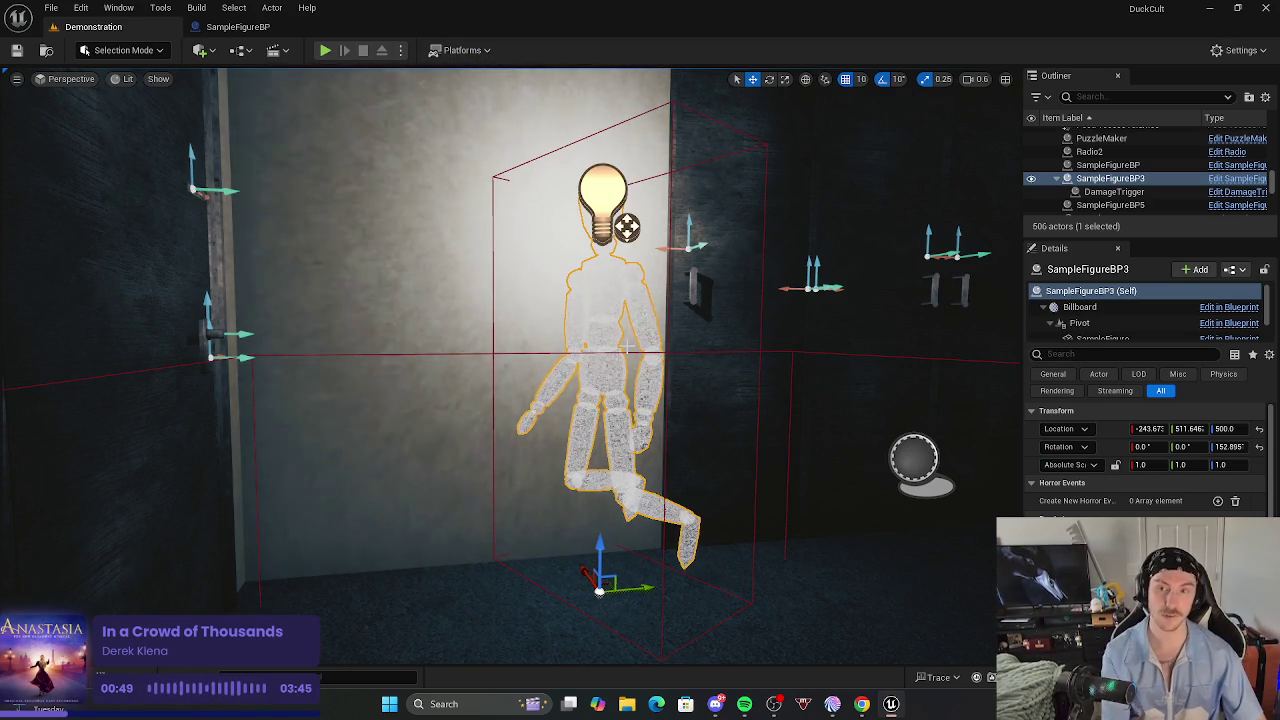
left_click(250, 27)
scroll(844, 529, "down", 4)
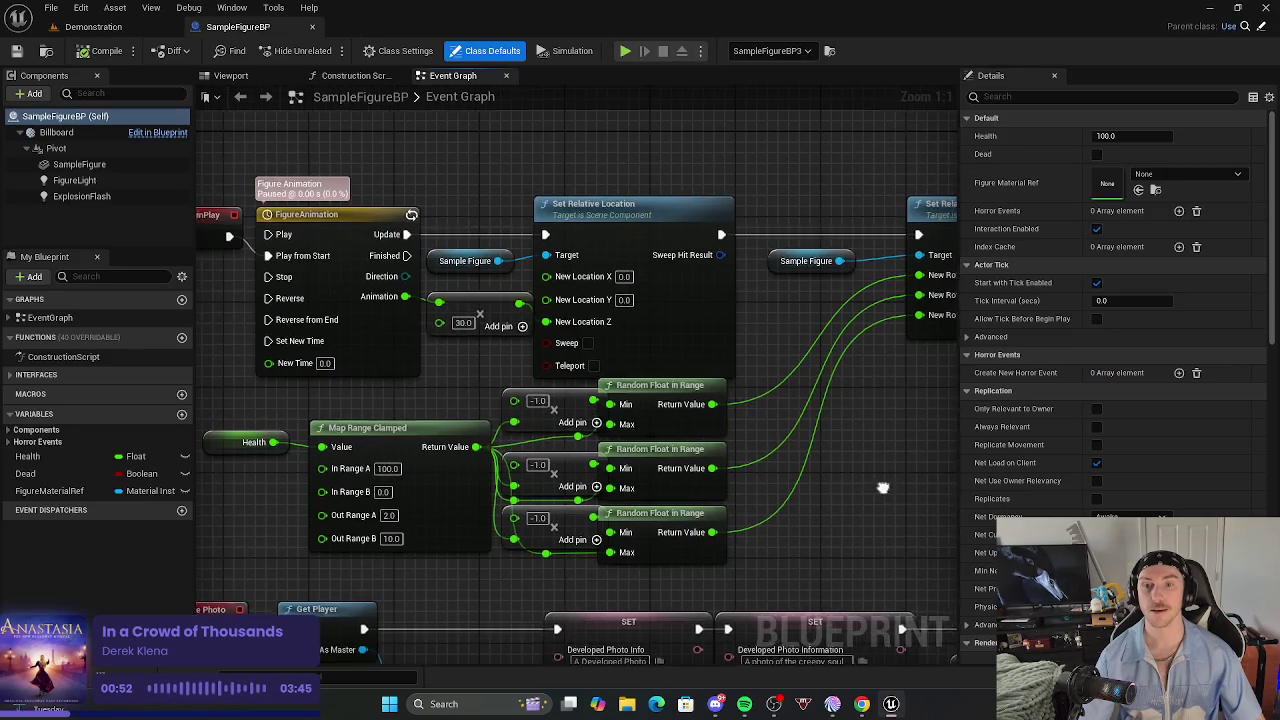
scroll(572, 533, "up", 2)
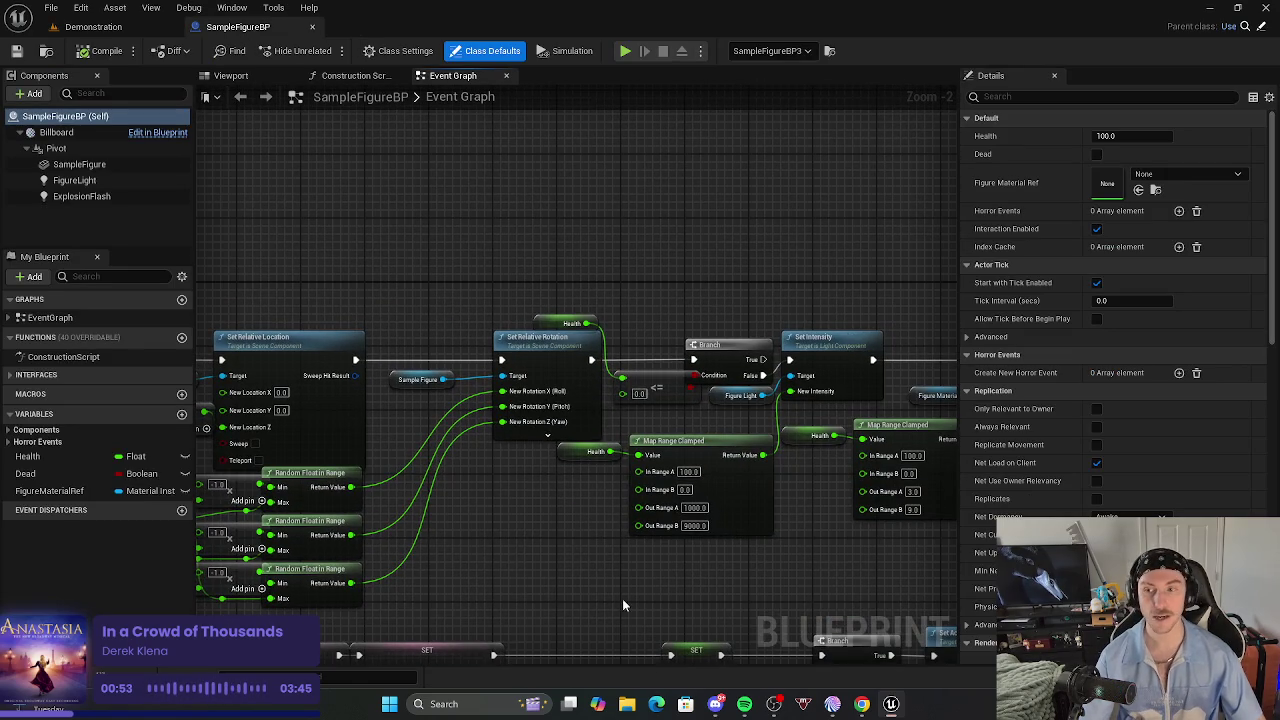
Review the BeginPlay, Set Relative Location and Set Intensity nodes, then return to Demonstration.
scroll(696, 597, "down", 1)
left_click_drag(845, 551, 859, 549)
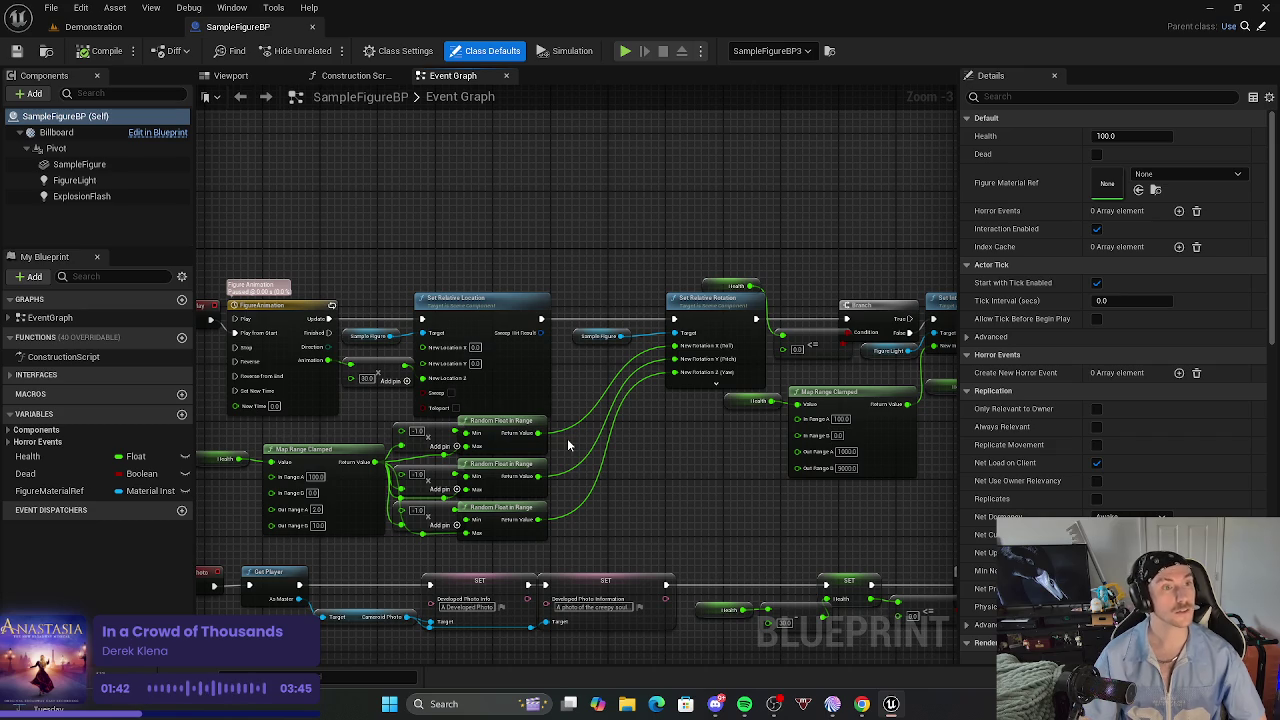
mouse_move(684, 562)
left_mouse_down()
mouse_move(766, 526)
mouse_move(449, 434)
mouse_move(574, 398)
mouse_move(295, 430)
mouse_move(397, 429)
mouse_move(891, 343)
left_mouse_up()
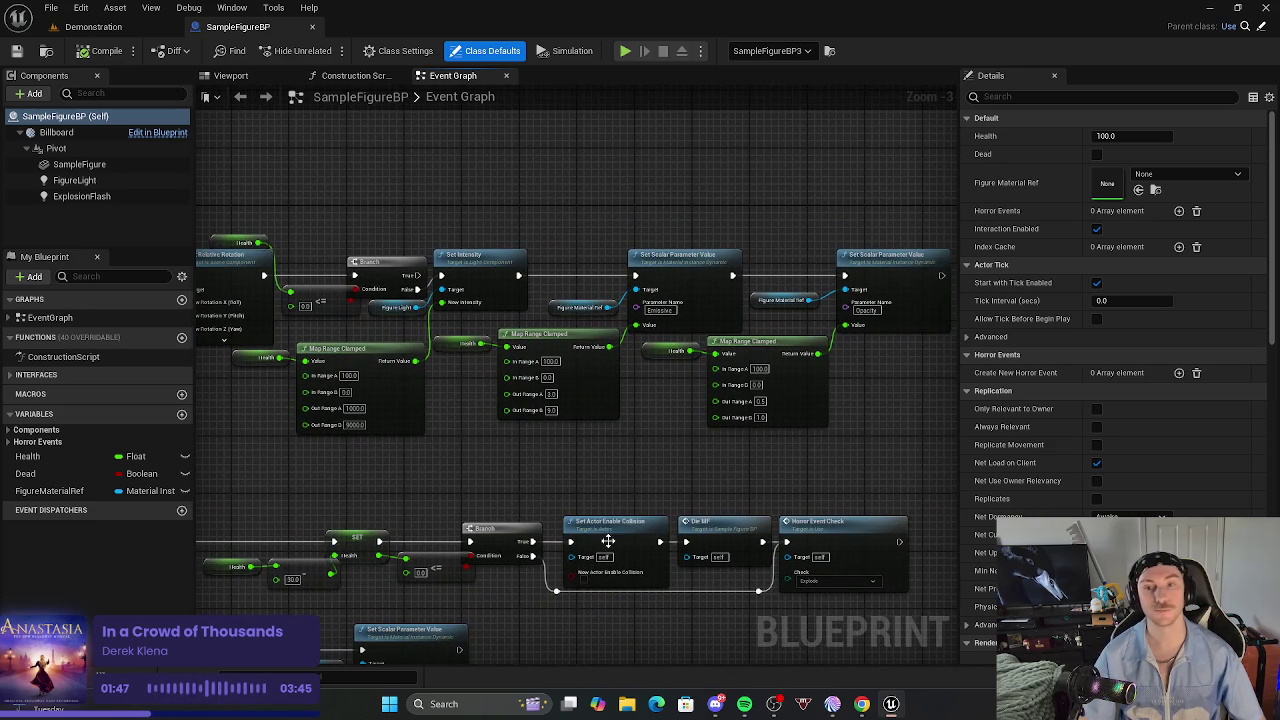
left_click_drag(450, 487, 546, 448)
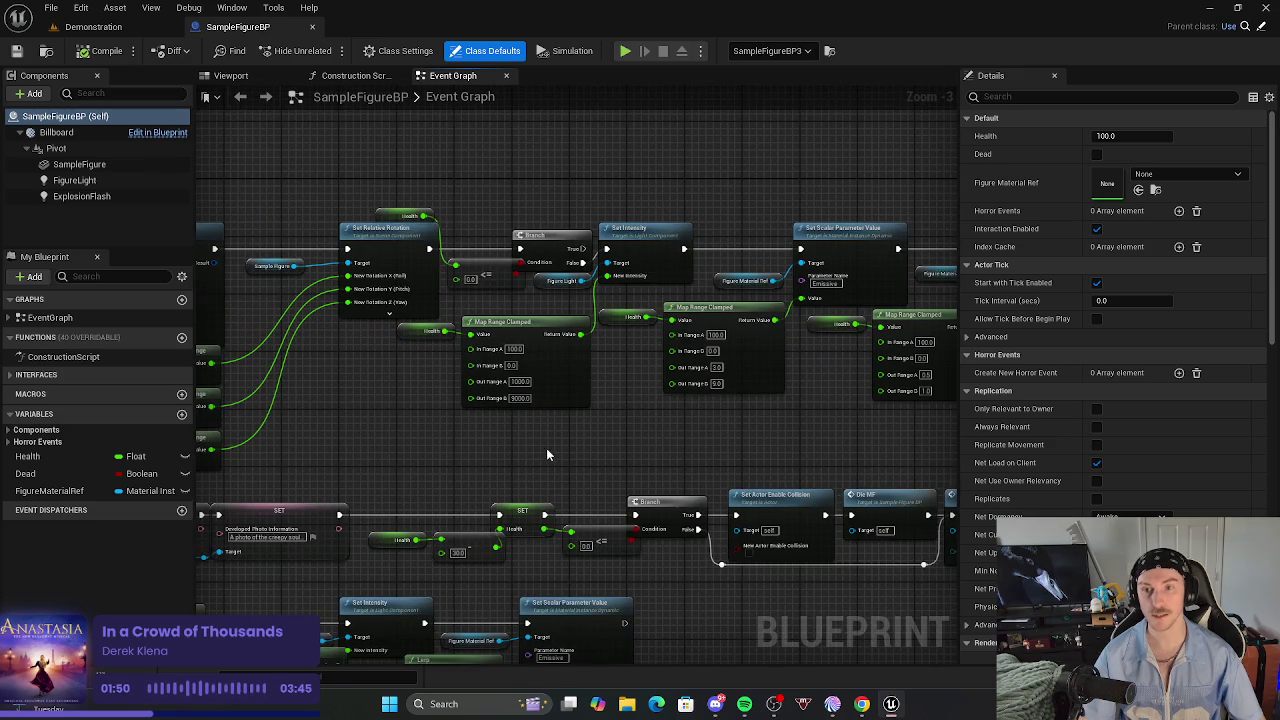
mouse_move(302, 341)
left_mouse_down()
mouse_move(762, 466)
mouse_move(768, 455)
left_mouse_up()
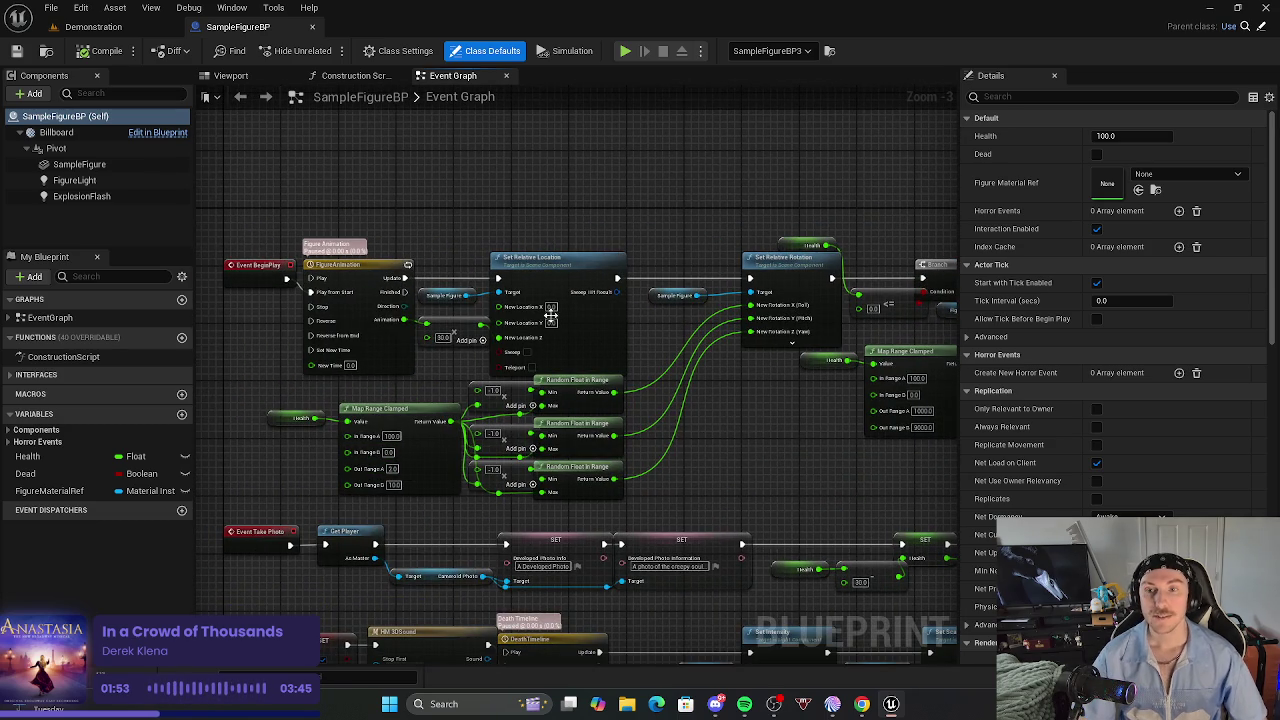
mouse_move(710, 434)
left_mouse_down()
mouse_move(451, 451)
mouse_move(405, 430)
left_mouse_up()
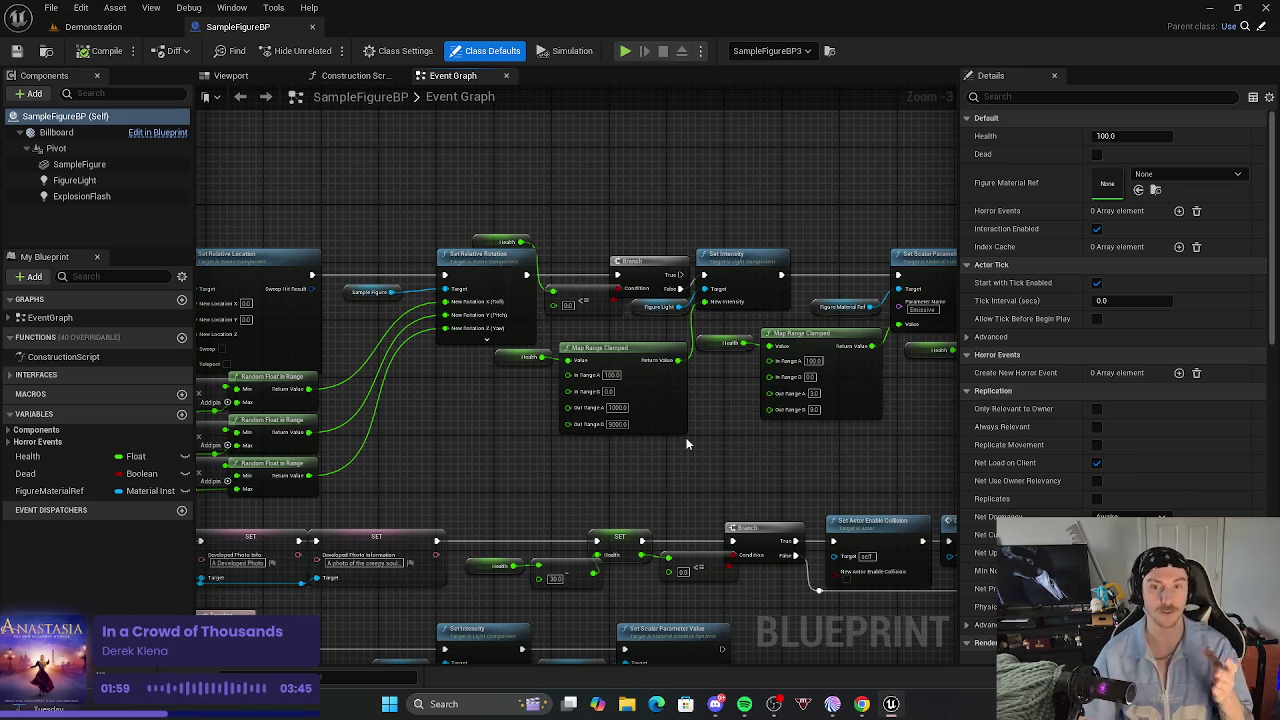
left_click_drag(683, 451, 574, 476)
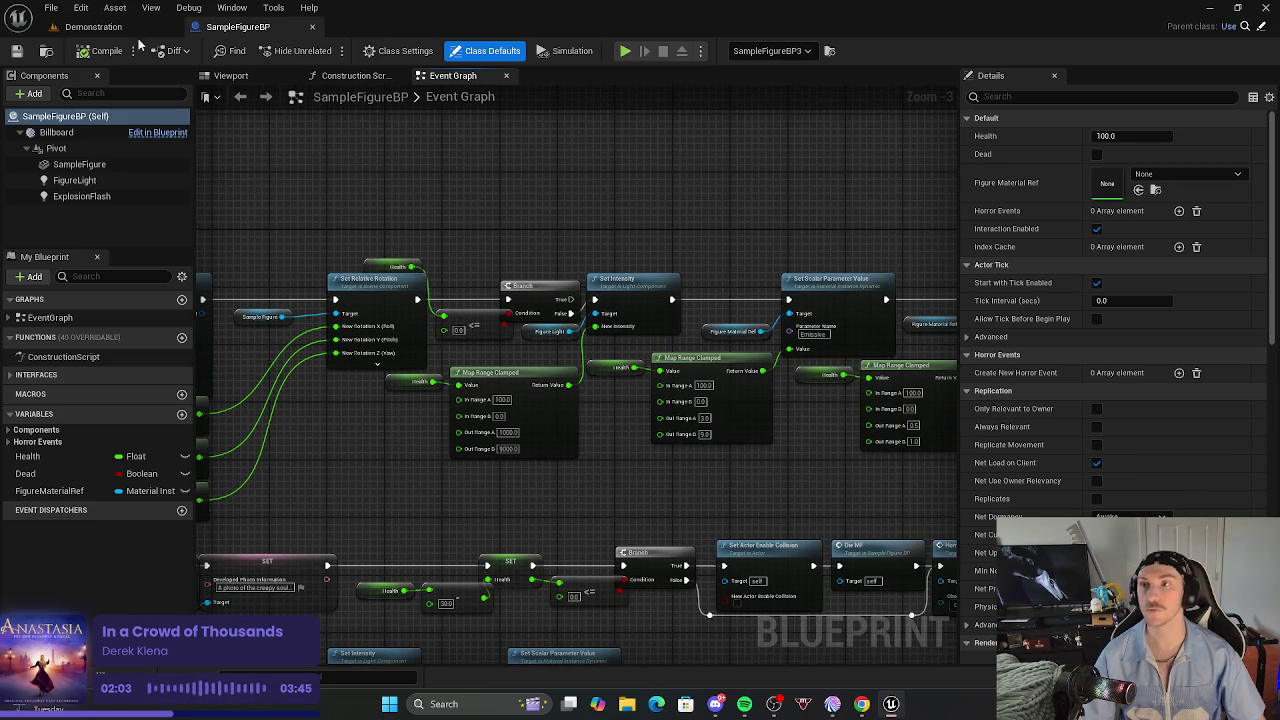
left_click(93, 27)
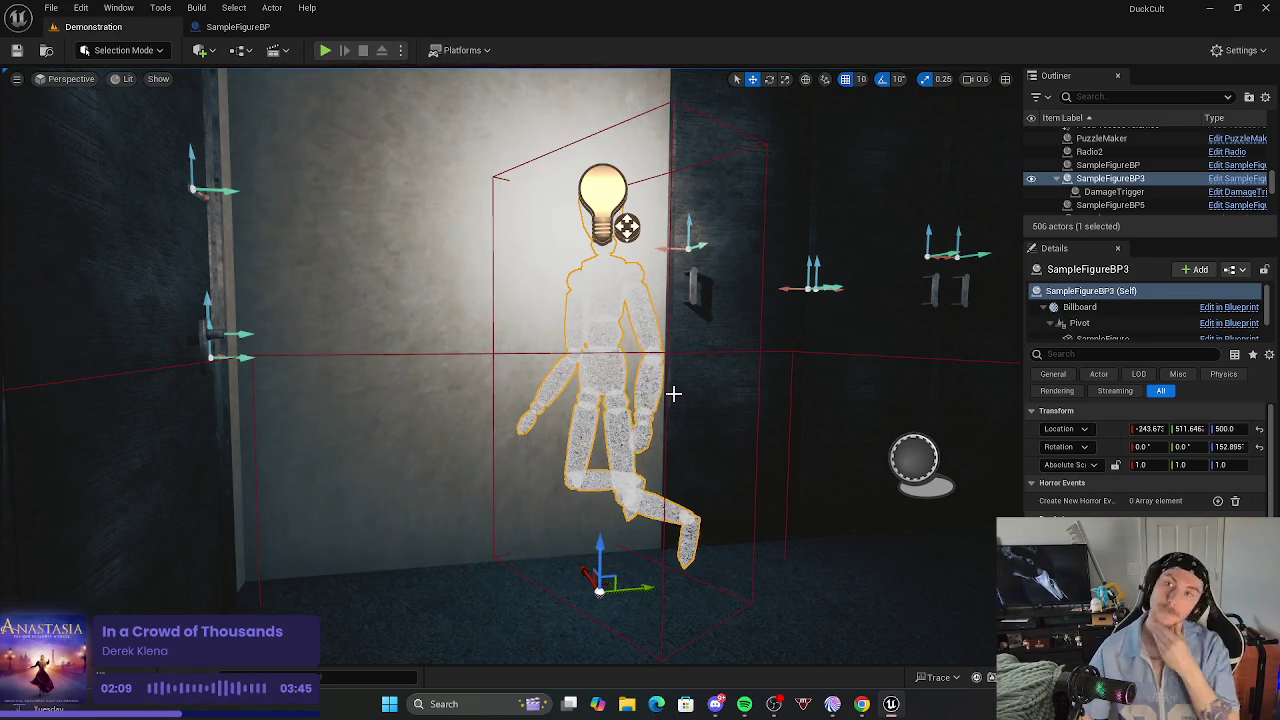
Return to the SampleFigureBP event graph and pan over to the Death Timeline nodes.
left_click(238, 27)
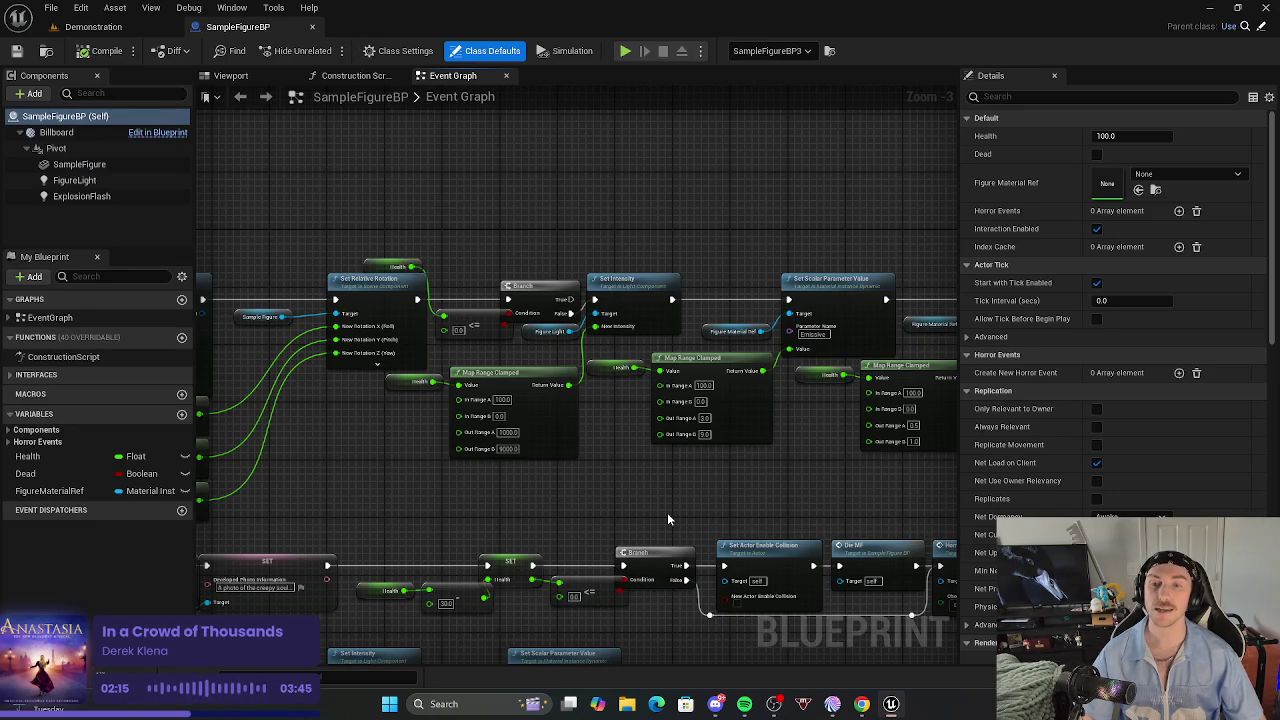
mouse_move(667, 512)
left_mouse_down()
mouse_move(471, 414)
mouse_move(716, 226)
left_mouse_up()
mouse_move(503, 377)
left_mouse_down()
mouse_move(703, 416)
mouse_move(456, 410)
left_mouse_up()
left_click_drag(600, 420, 370, 447)
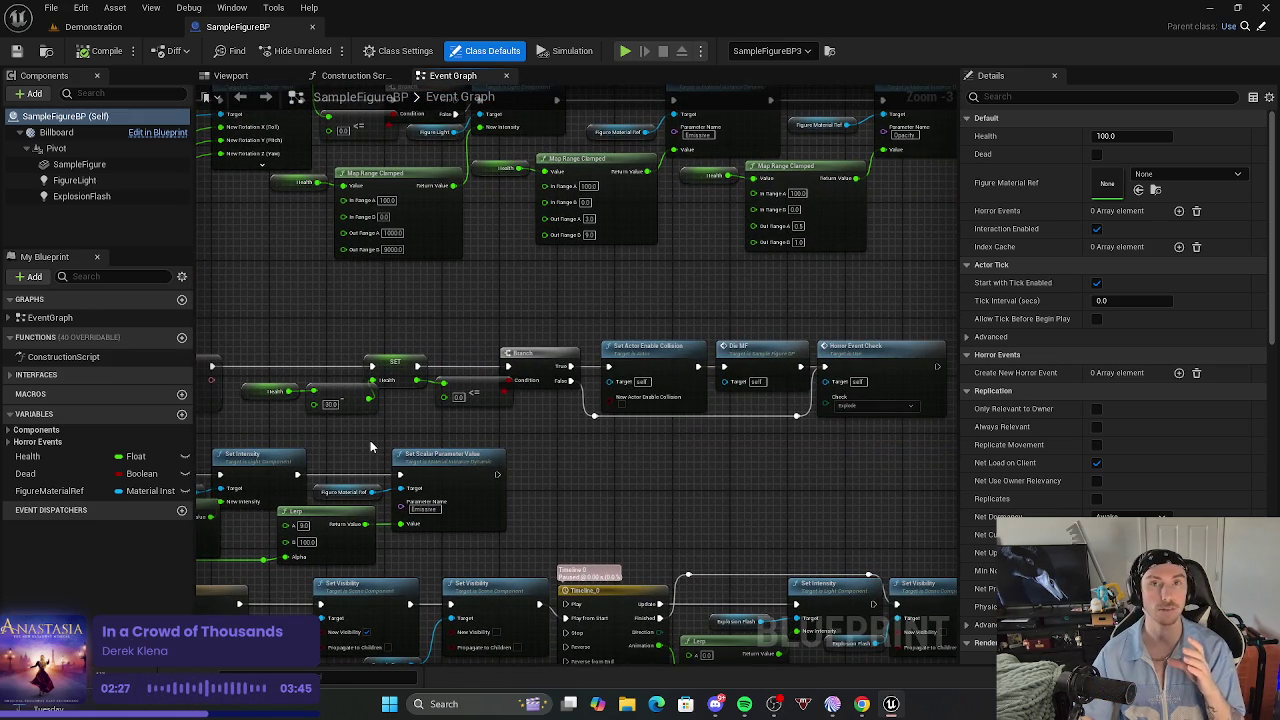
left_click_drag(654, 534, 1182, 421)
left_click_drag(492, 351, 495, 352)
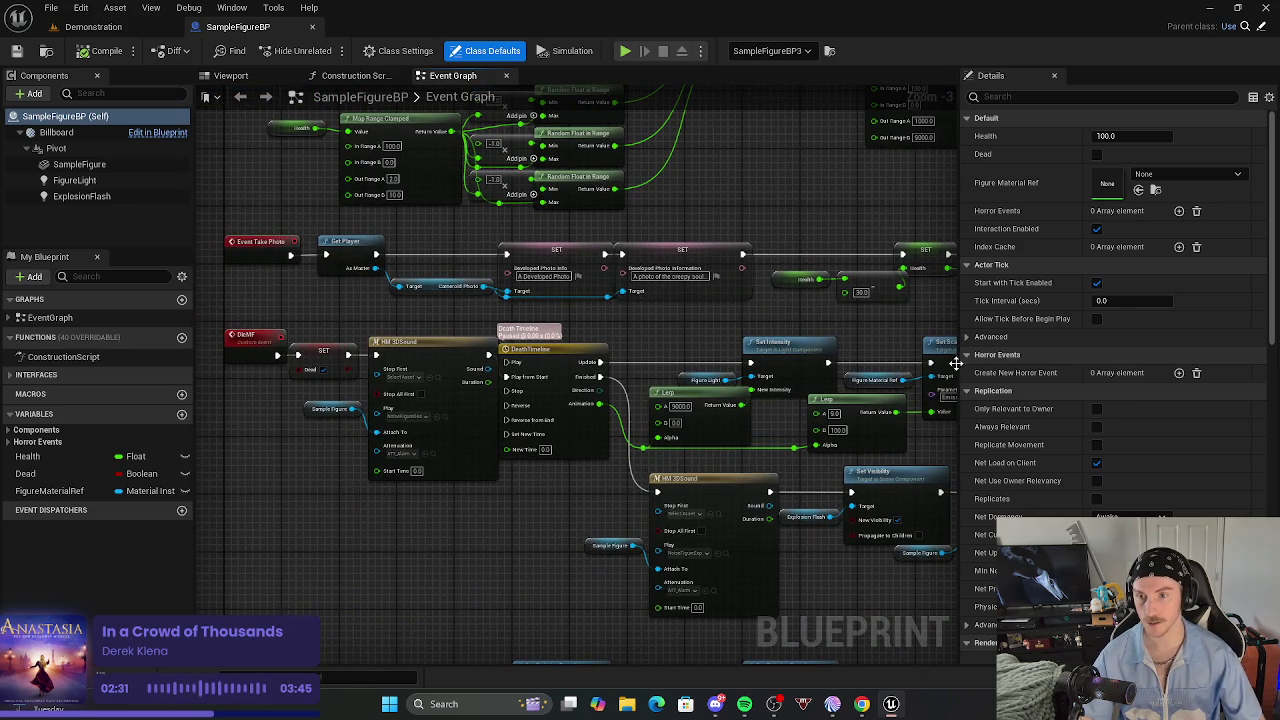
Look over the Branch, Timeline_0, Set Actor Hidden, Event Shoot and Map Range nodes.
mouse_move(625, 513)
left_mouse_down()
mouse_move(585, 525)
mouse_move(520, 610)
left_mouse_up()
mouse_move(873, 430)
left_mouse_down()
mouse_move(750, 382)
mouse_move(562, 346)
left_mouse_up()
mouse_move(403, 561)
left_mouse_down()
mouse_move(521, 590)
mouse_move(929, 449)
mouse_move(853, 474)
mouse_move(792, 524)
mouse_move(612, 593)
left_mouse_up()
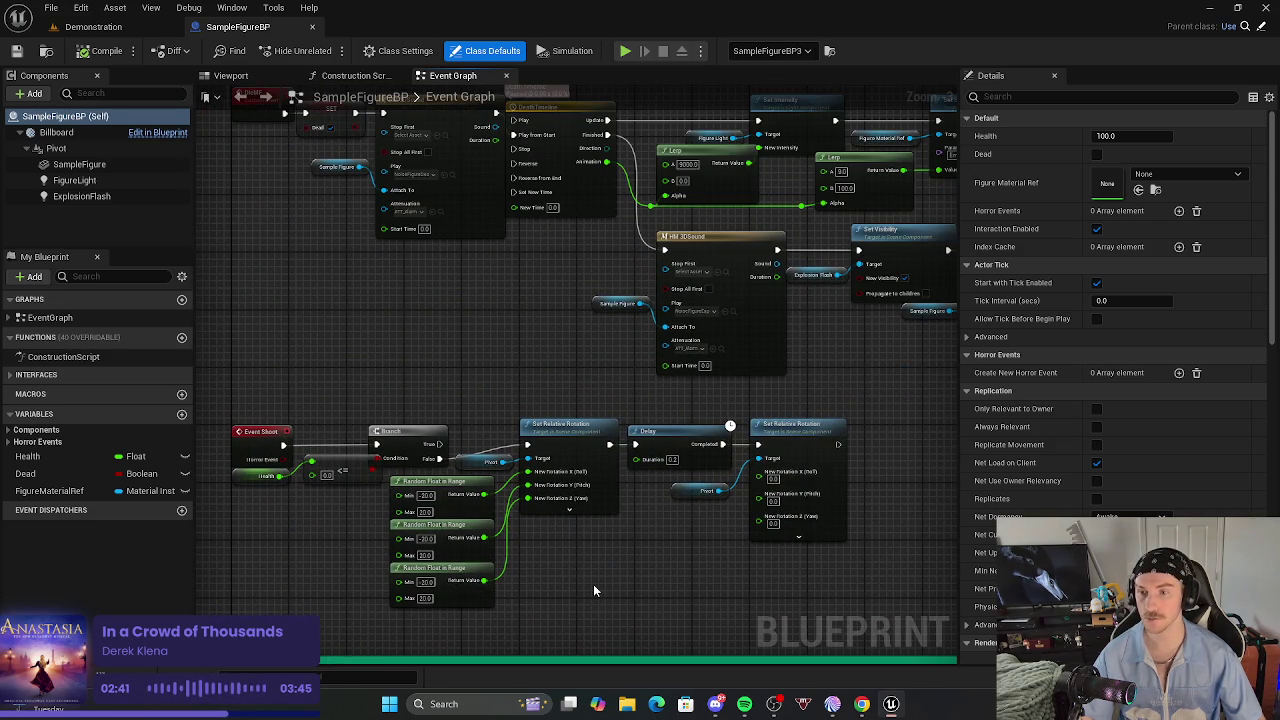
left_click_drag(756, 560, 538, 588)
left_click_drag(880, 368, 807, 470)
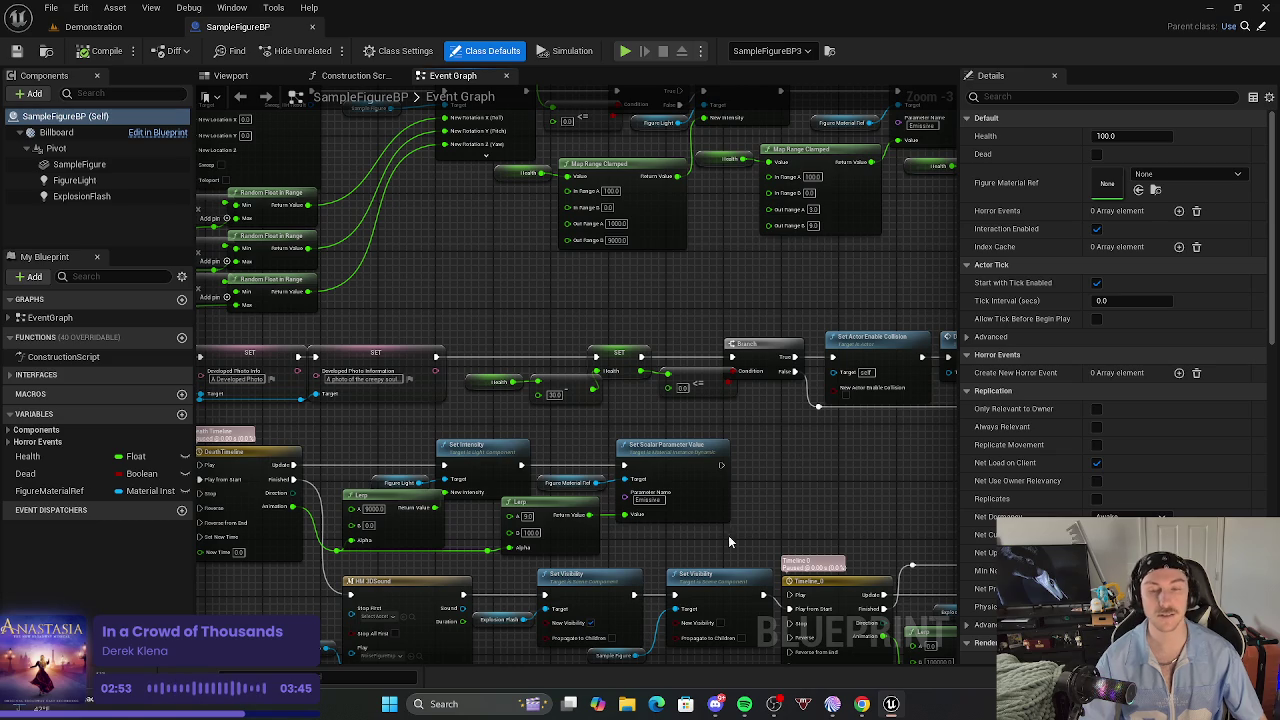
left_click_drag(939, 466, 695, 474)
Expand EventGraph in My Blueprint to list events like Event BeginPlay and DieMF.
scroll(692, 473, "down", 2)
scroll(726, 460, "up", 3)
scroll(732, 483, "down", 1)
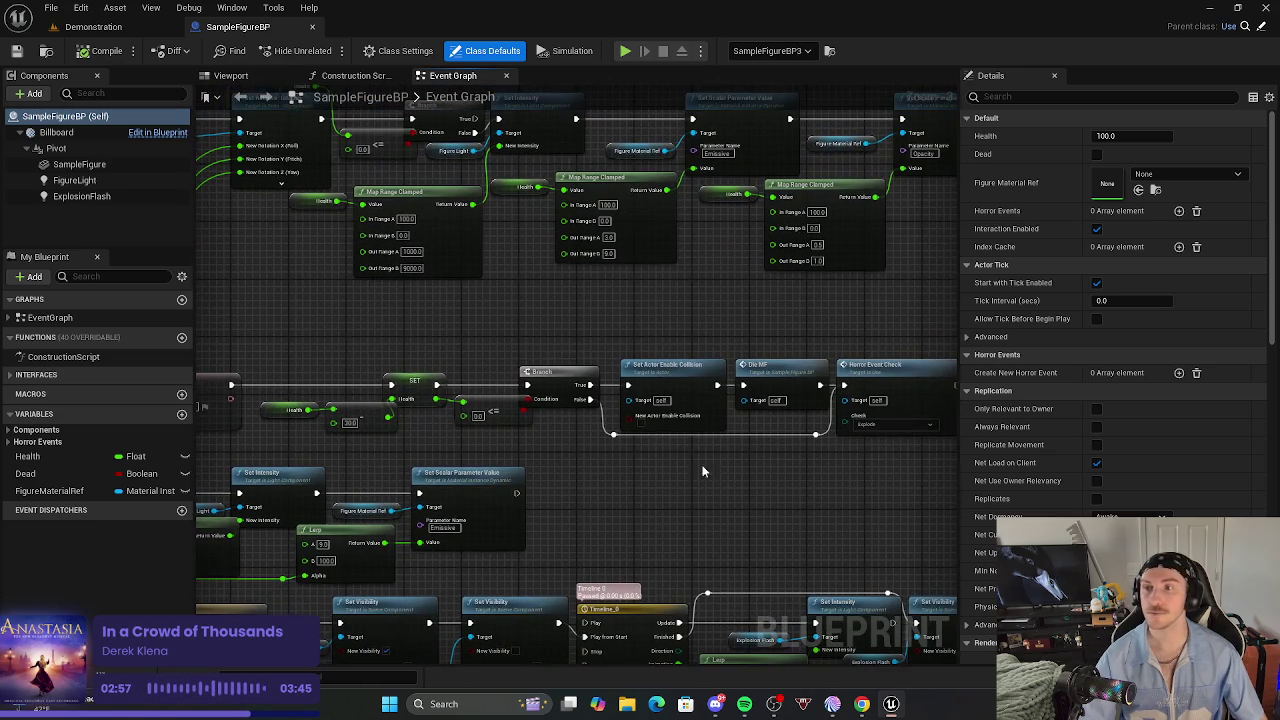
left_click(9, 317)
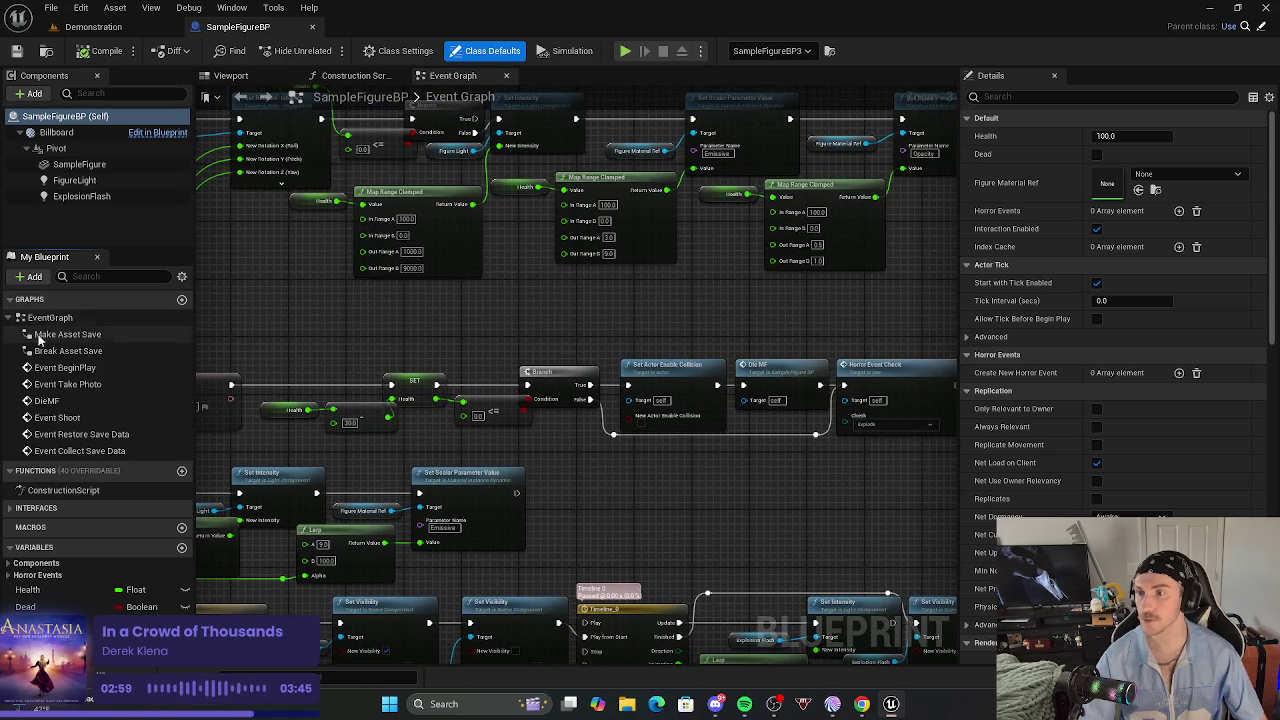
mouse_move(115, 470)
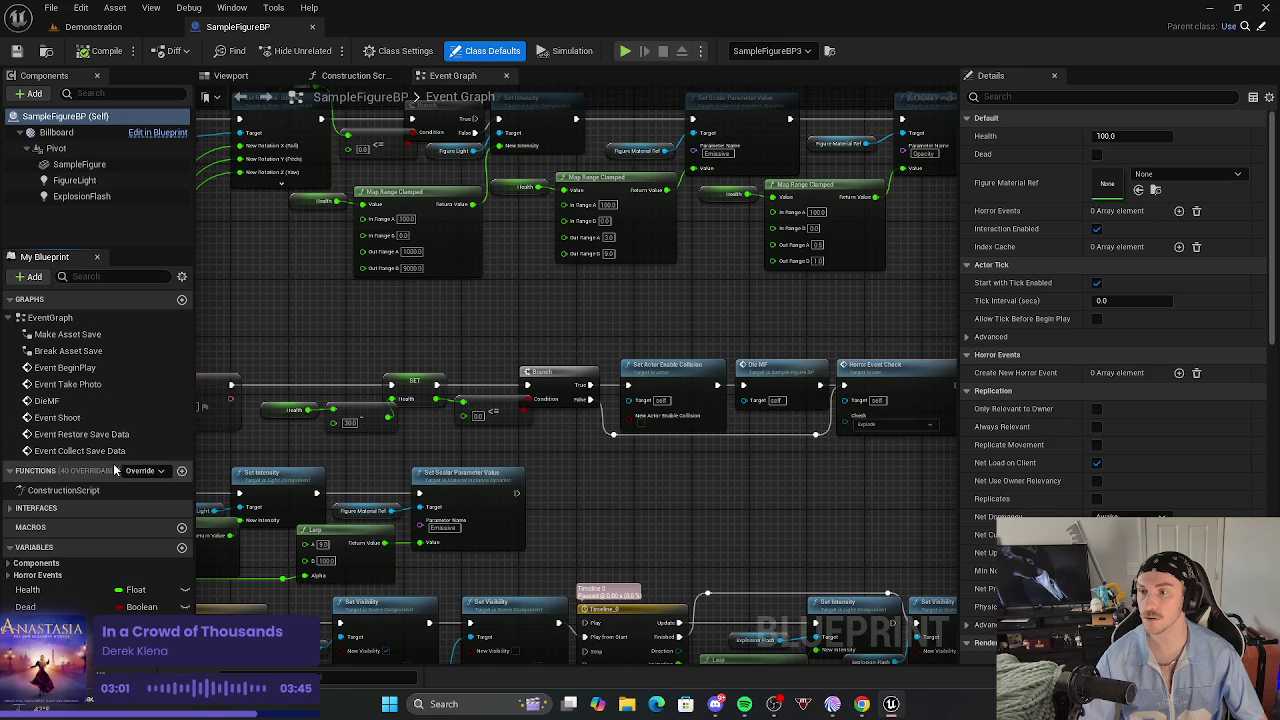
mouse_move(449, 311)
left_mouse_down()
mouse_move(574, 531)
mouse_move(616, 555)
left_mouse_up()
View the Construction Script and Viewport tabs, then return to the Event Graph.
left_click(365, 80)
mouse_move(494, 443)
left_mouse_down()
mouse_move(631, 443)
mouse_move(535, 470)
left_mouse_up()
left_click(231, 75)
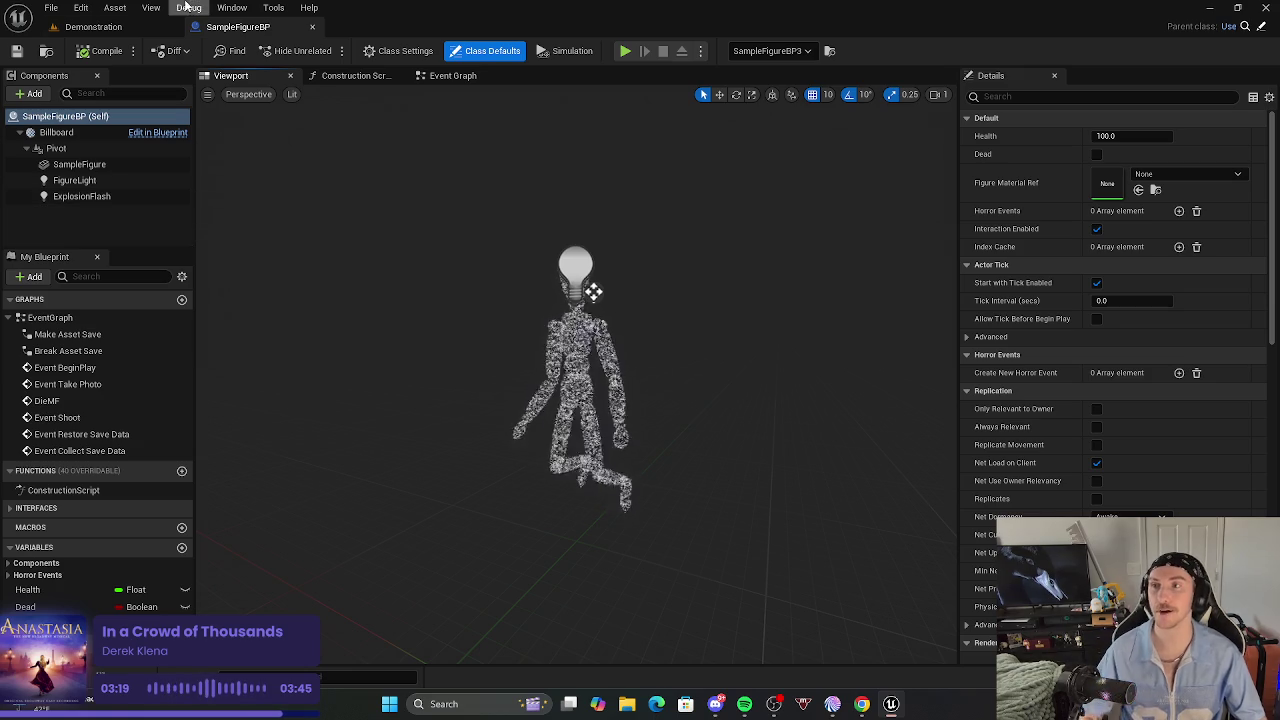
left_click(452, 75)
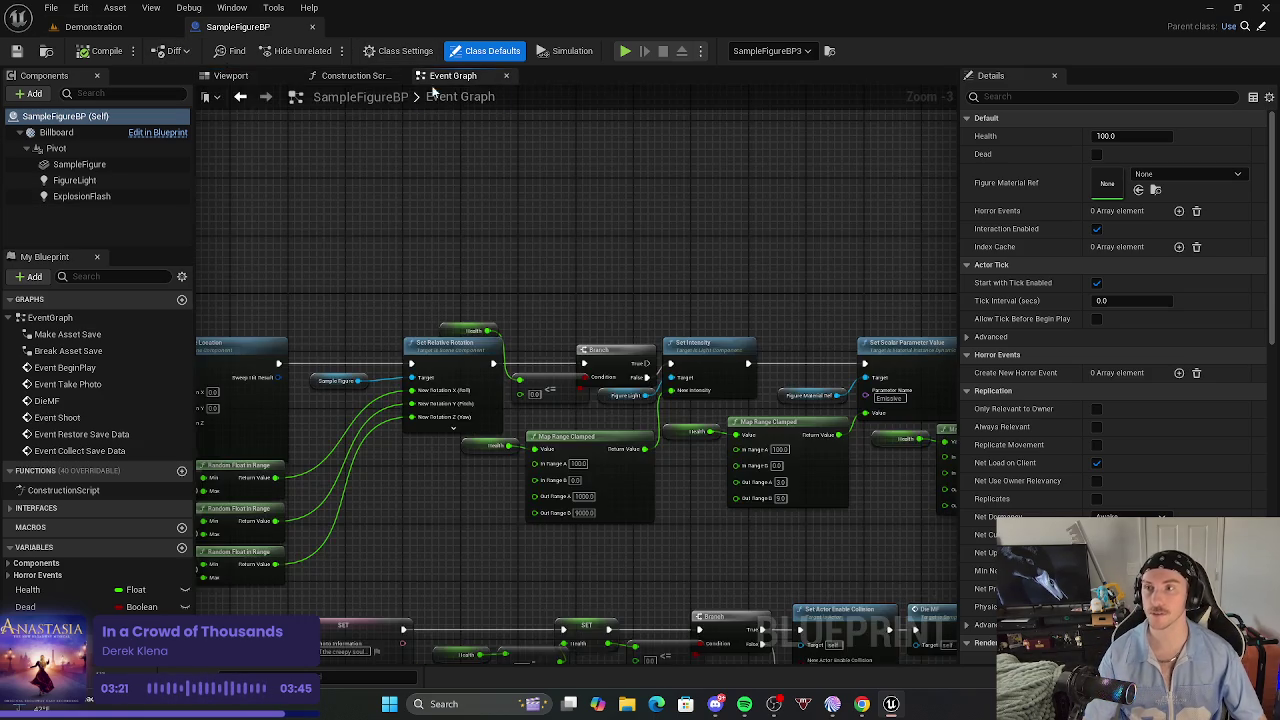
Pan through the Event Shoot, Timeline, Set Actor Hidden and DieMF nodes of the graph.
scroll(480, 580, "up", 2)
mouse_move(620, 405)
left_mouse_down()
mouse_move(623, 373)
mouse_move(645, 413)
left_mouse_up()
left_click_drag(443, 435, 920, 453)
scroll(920, 454, "down", 3)
scroll(920, 454, "up", 3)
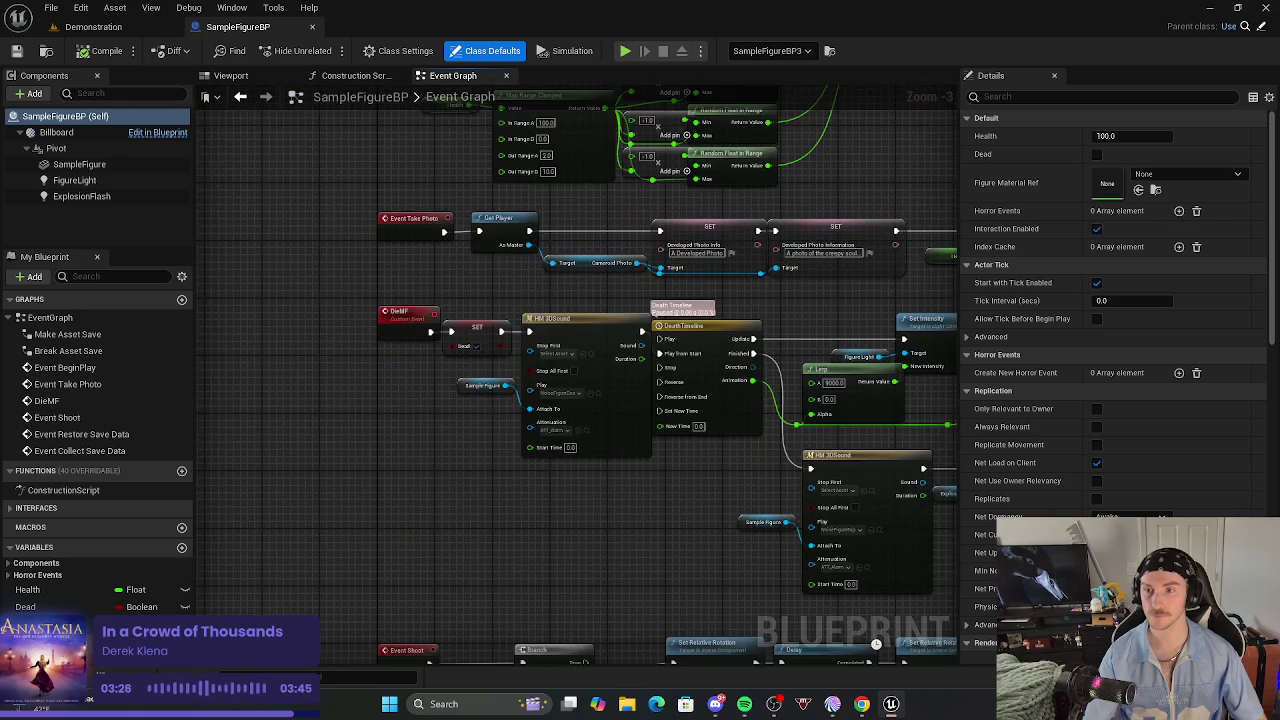
left_click_drag(863, 664, 463, 650)
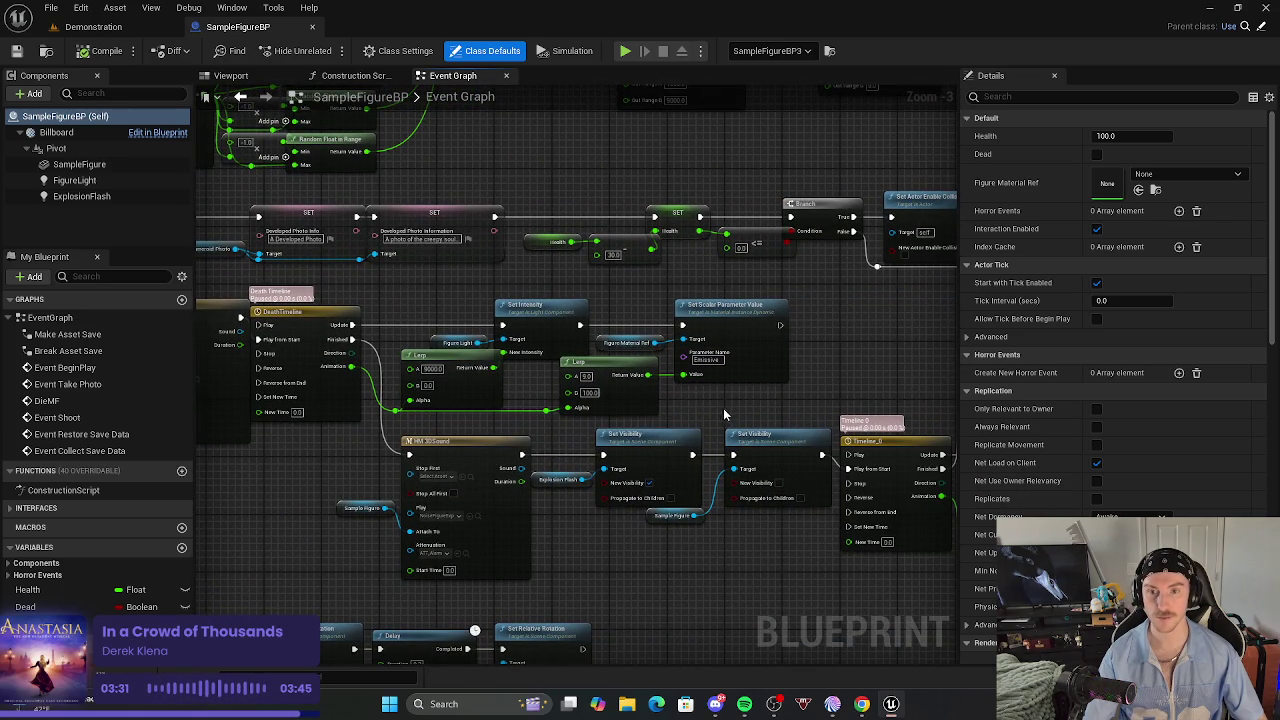
left_click_drag(700, 400, 665, 396)
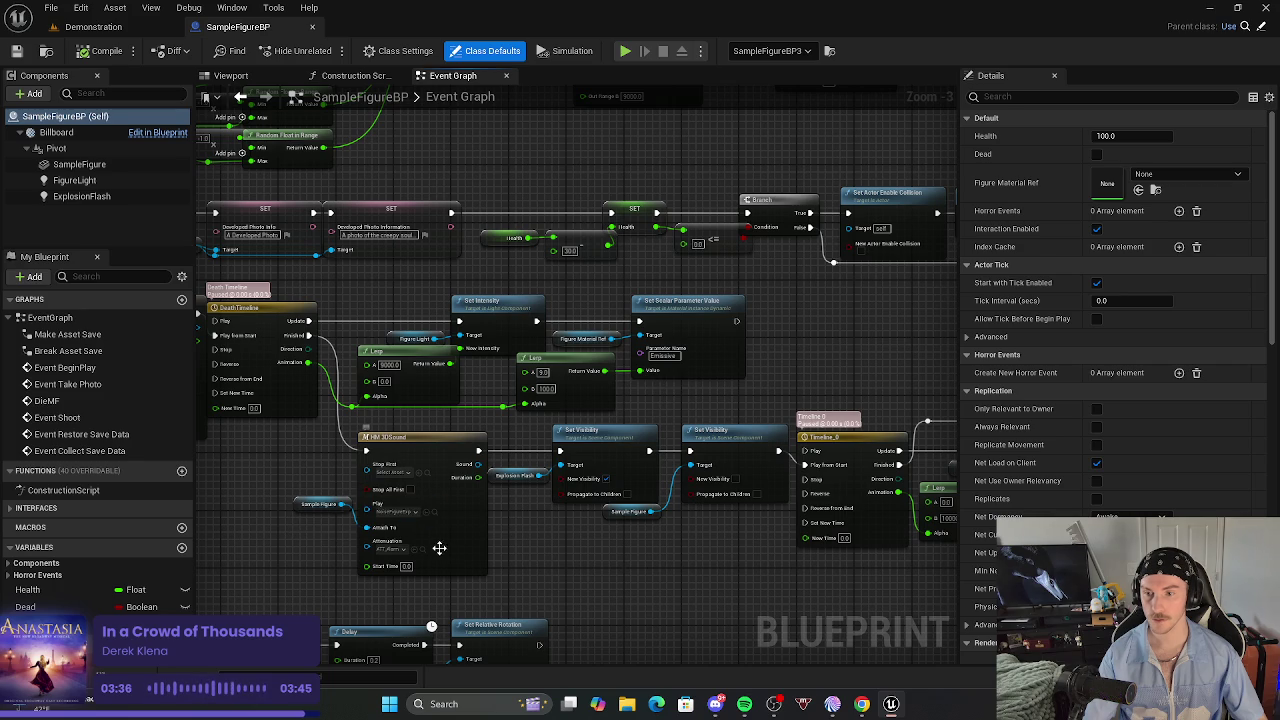
left_click_drag(443, 548, 495, 533)
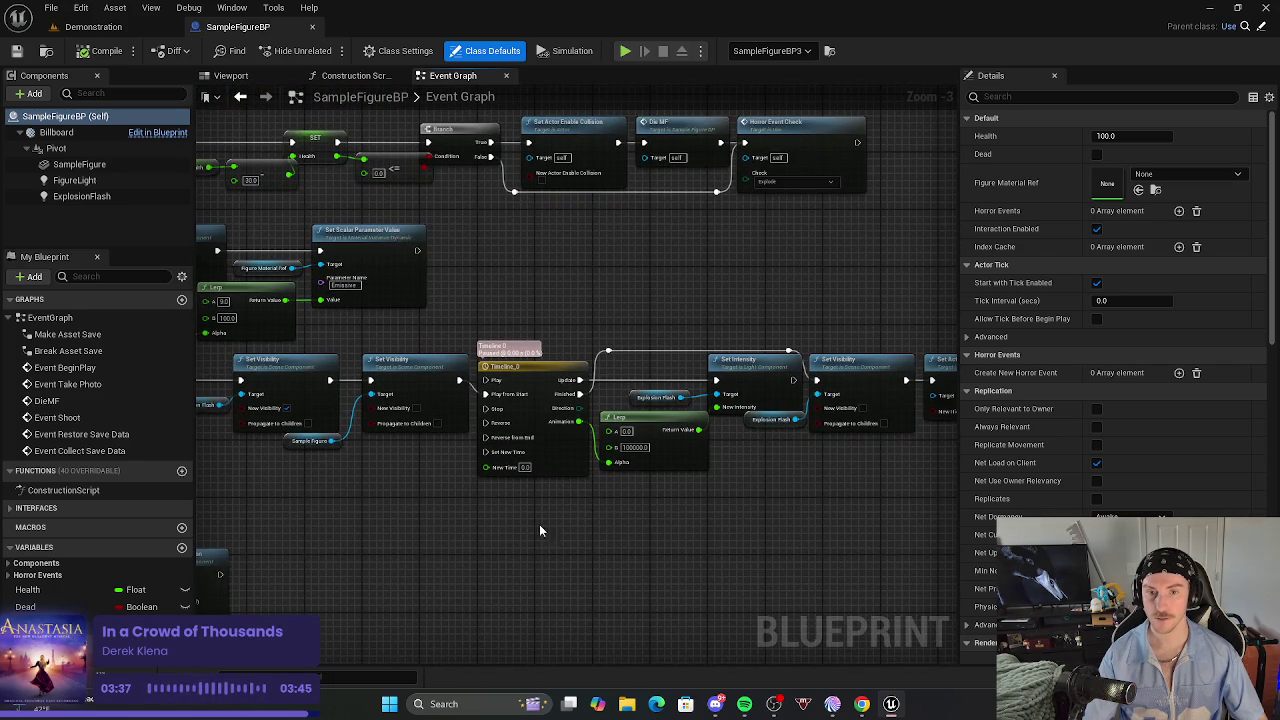
left_click_drag(814, 506, 586, 503)
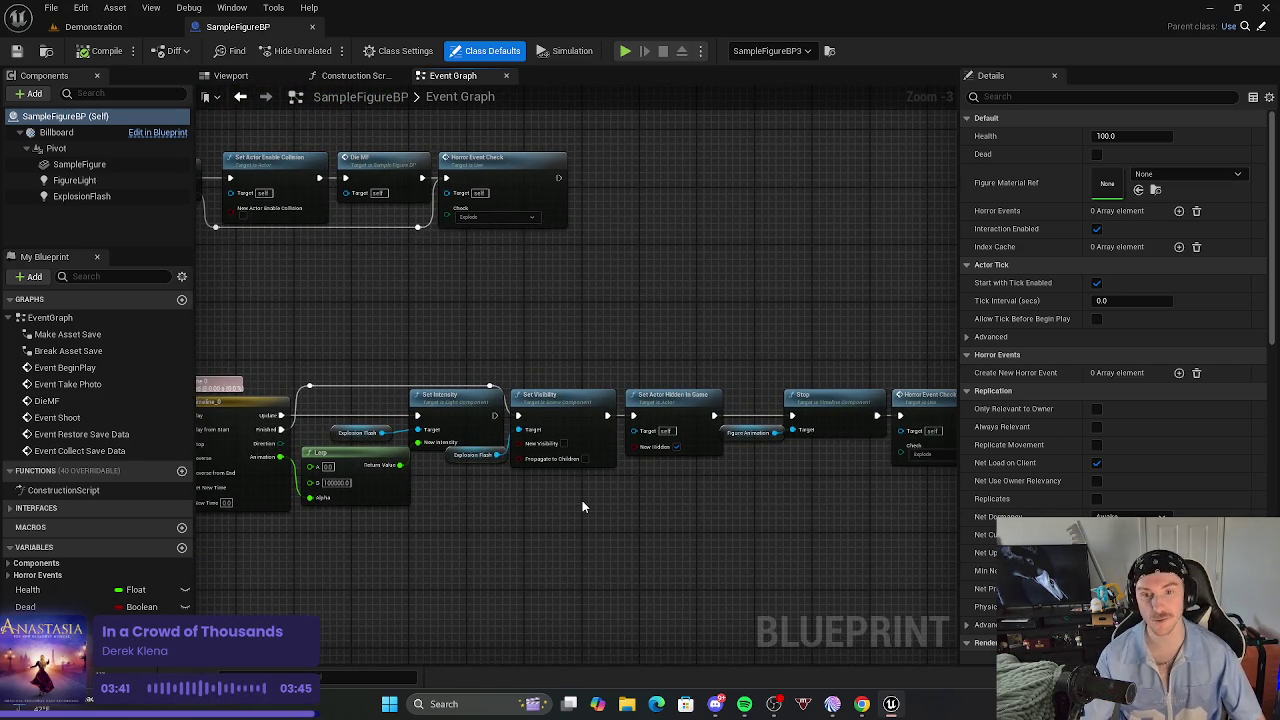
left_click_drag(434, 521, 712, 523)
left_click_drag(418, 555, 974, 528)
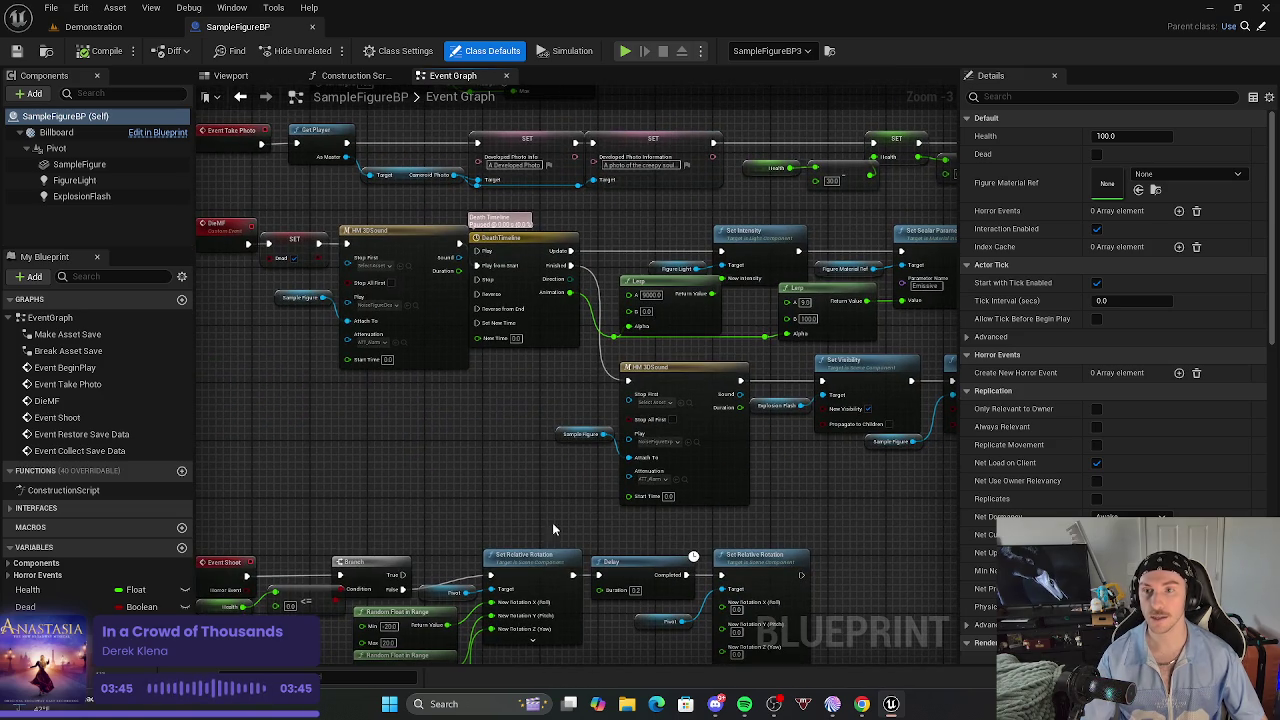
Review the Map Range, Set Relative Rotation and Event Take Photo nodes, then return to Demonstration.
mouse_move(409, 448)
left_mouse_down()
mouse_move(551, 526)
mouse_move(24, 653)
left_mouse_up()
mouse_move(365, 596)
left_mouse_down()
mouse_move(723, 323)
mouse_move(594, 457)
mouse_move(456, 365)
mouse_move(640, 300)
mouse_move(803, 306)
mouse_move(700, 500)
mouse_move(592, 360)
mouse_move(531, 614)
mouse_move(590, 485)
left_mouse_up()
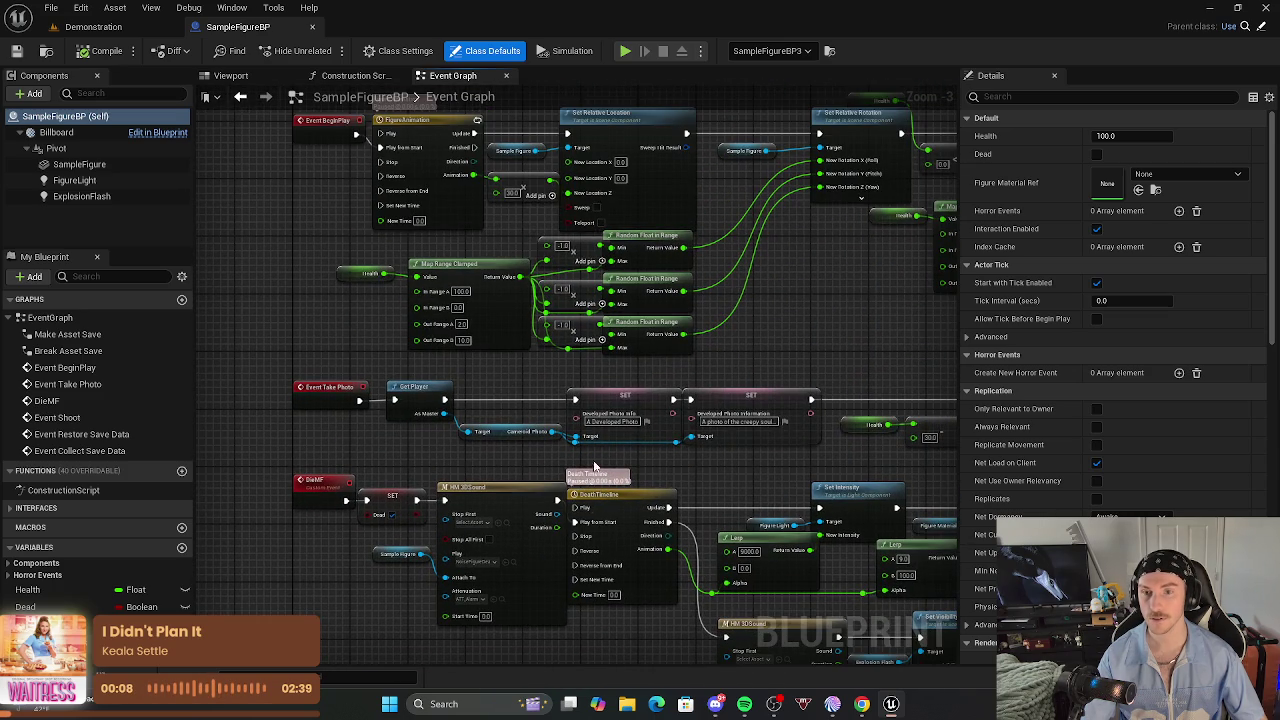
mouse_move(823, 317)
left_mouse_down()
mouse_move(829, 351)
mouse_move(268, 367)
left_mouse_up()
mouse_move(354, 457)
left_mouse_down()
mouse_move(420, 300)
mouse_move(460, 133)
left_mouse_up()
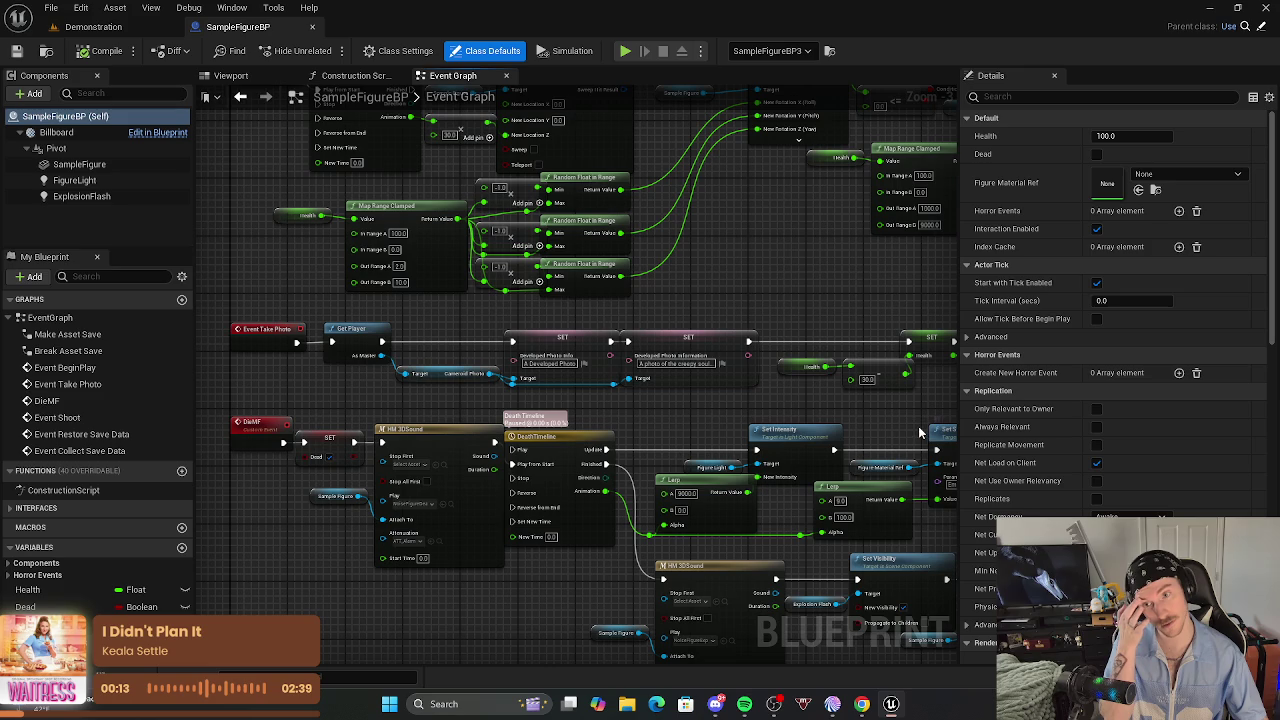
left_click_drag(925, 405, 464, 388)
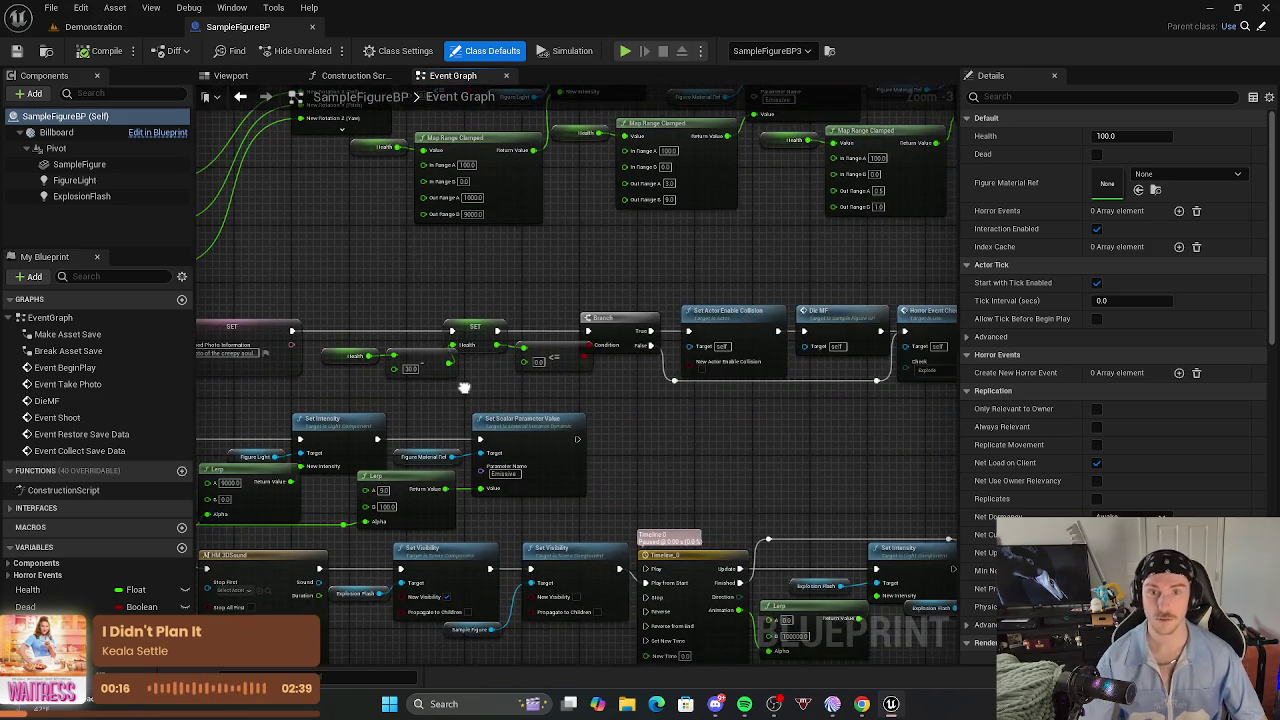
mouse_move(685, 442)
left_mouse_down()
mouse_move(491, 343)
mouse_move(517, 214)
mouse_move(668, 364)
mouse_move(647, 438)
left_mouse_up()
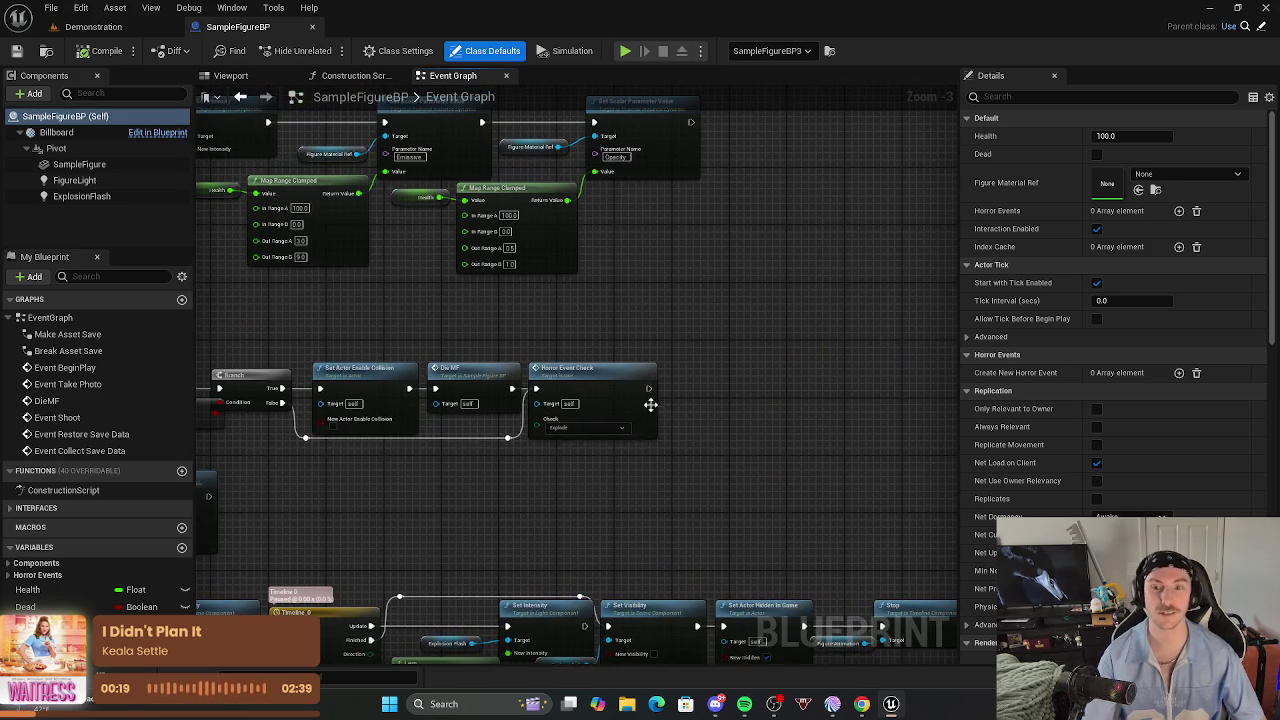
mouse_move(703, 482)
left_mouse_down()
mouse_move(600, 520)
mouse_move(590, 555)
mouse_move(614, 534)
mouse_move(621, 406)
left_mouse_up()
right_click(669, 402)
left_click(539, 432)
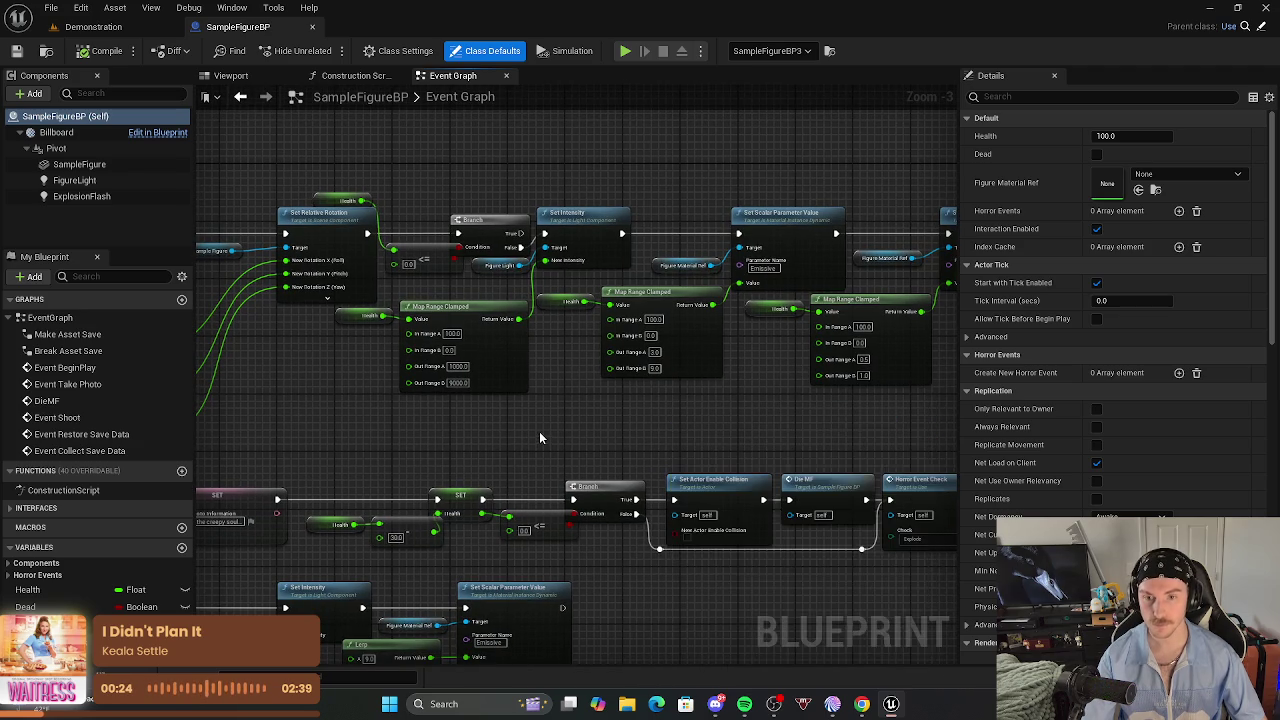
mouse_move(513, 435)
left_mouse_down()
mouse_move(527, 379)
mouse_move(470, 362)
mouse_move(300, 372)
mouse_move(390, 366)
mouse_move(350, 368)
mouse_move(360, 340)
mouse_move(340, 360)
mouse_move(96, 271)
mouse_move(276, 278)
left_mouse_up()
left_click(93, 26)
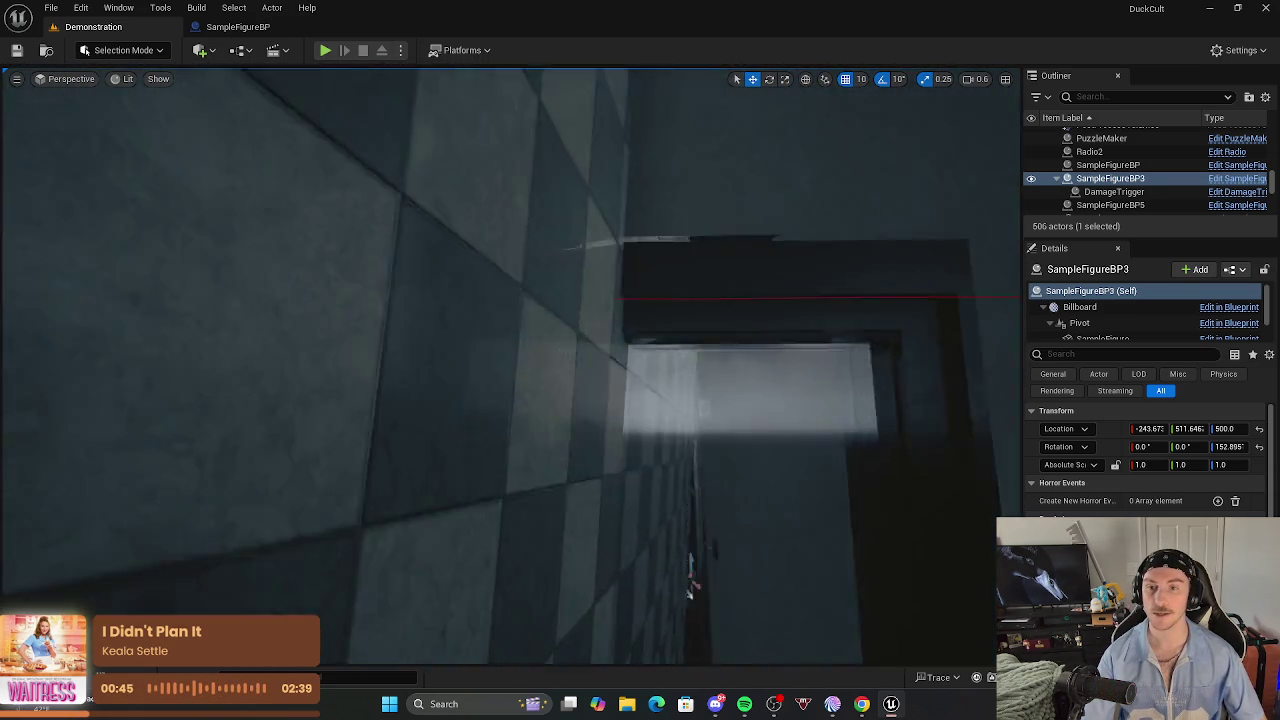
Fly through the Demonstration level rooms past SampleFigureBP3, then bring up Windows search.
mouse_move(276, 278)
left_mouse_down()
mouse_move(320, 310)
mouse_move(320, 330)
left_mouse_up()
key("f")
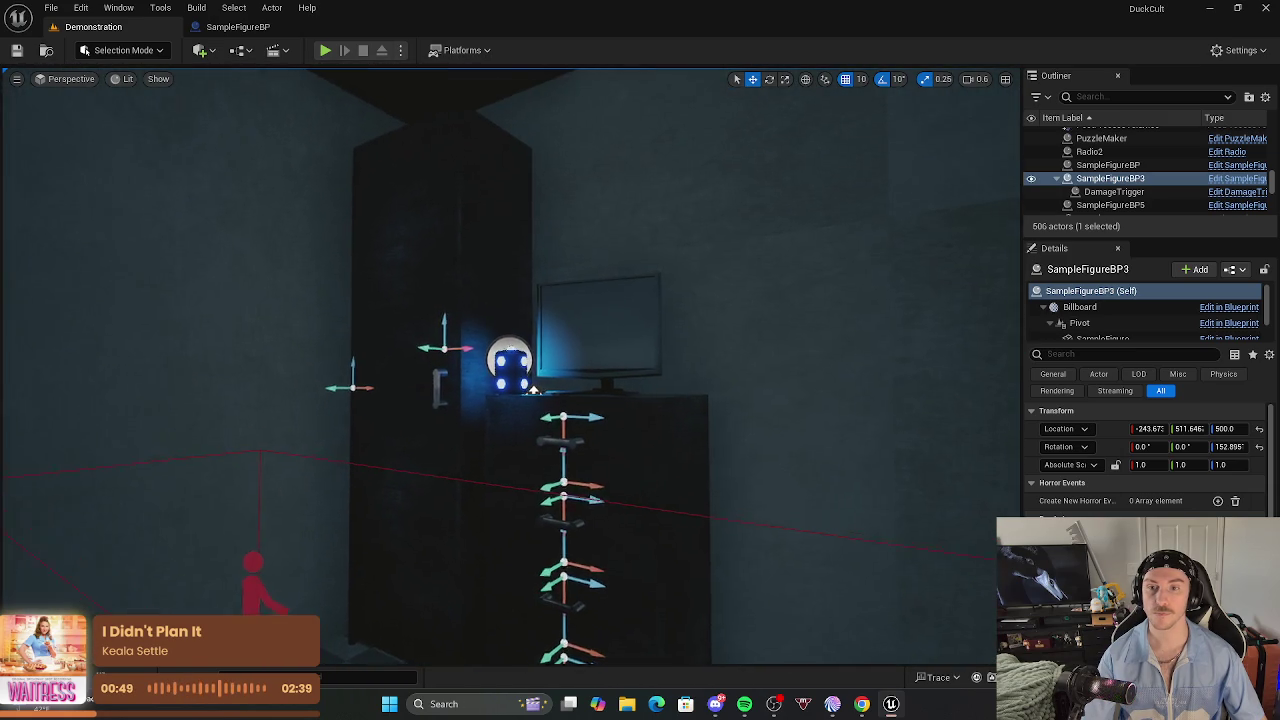
scroll(510, 362, "down", 5)
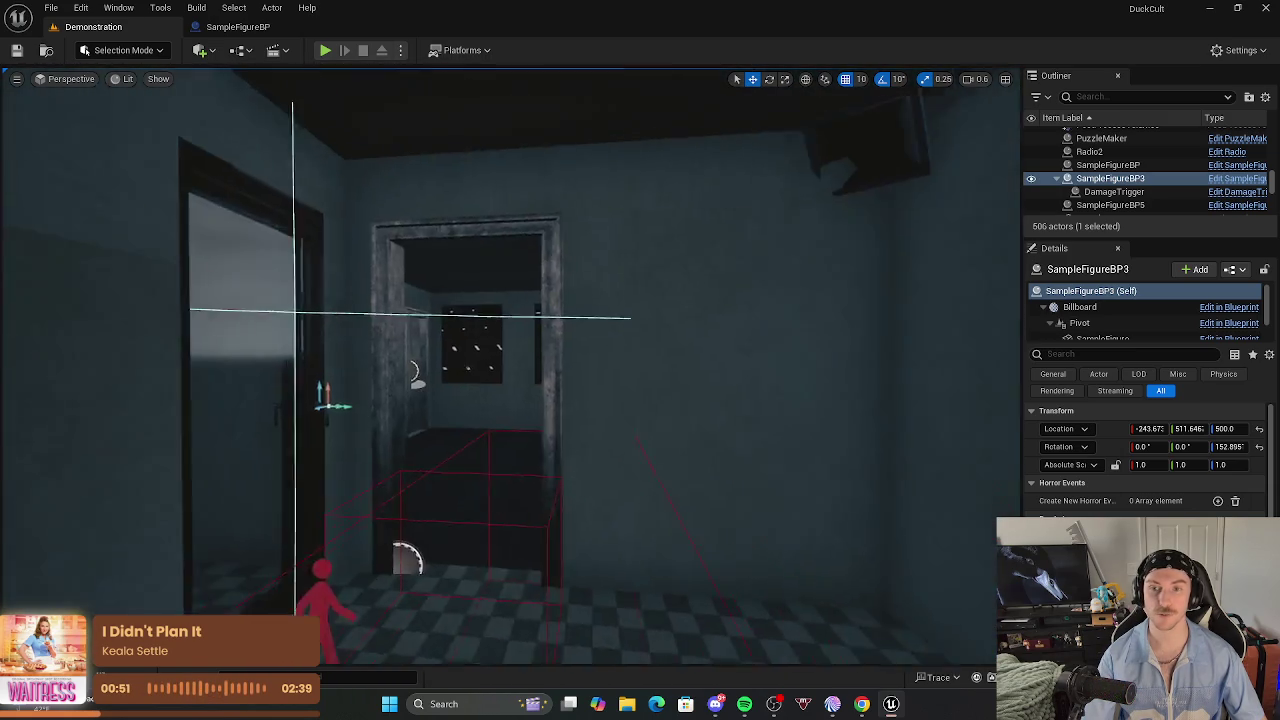
mouse_move(320, 330)
left_mouse_down()
mouse_move(310, 290)
mouse_move(355, 285)
mouse_move(332, 304)
mouse_move(345, 322)
mouse_move(360, 295)
mouse_move(385, 288)
mouse_move(340, 290)
mouse_move(365, 292)
mouse_move(360, 270)
mouse_move(626, 454)
left_mouse_up()
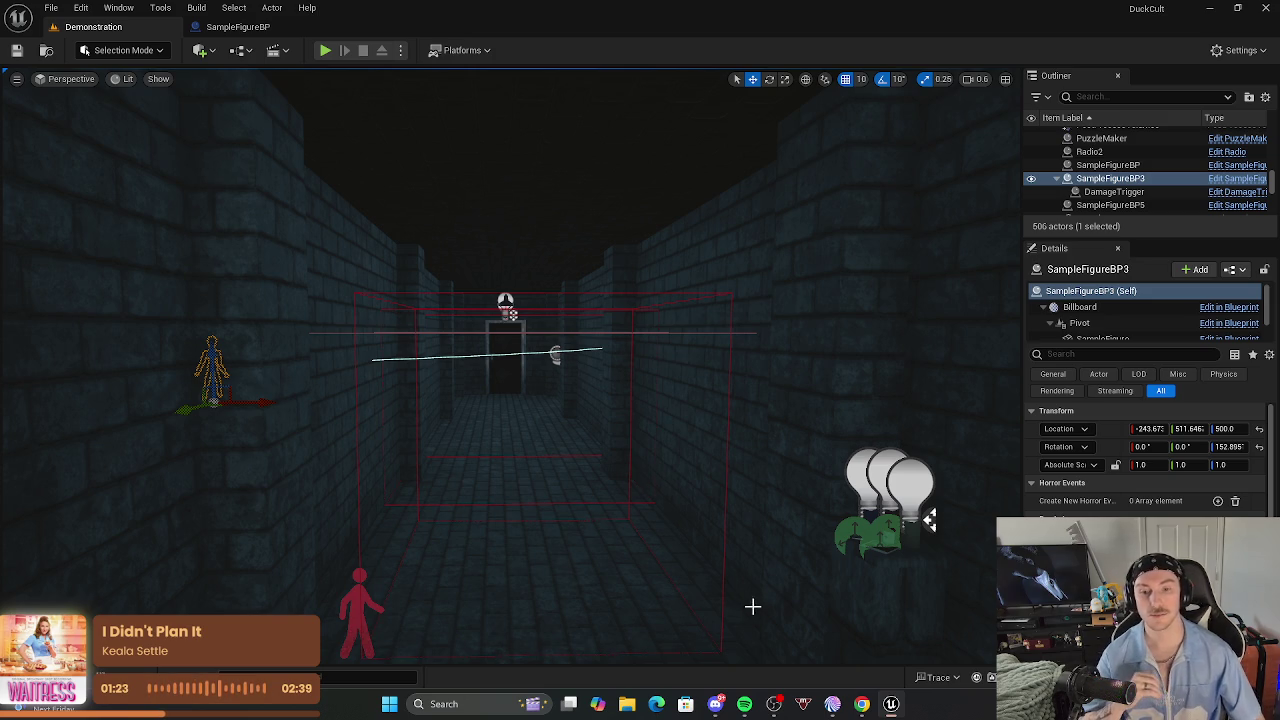
left_click(500, 700)
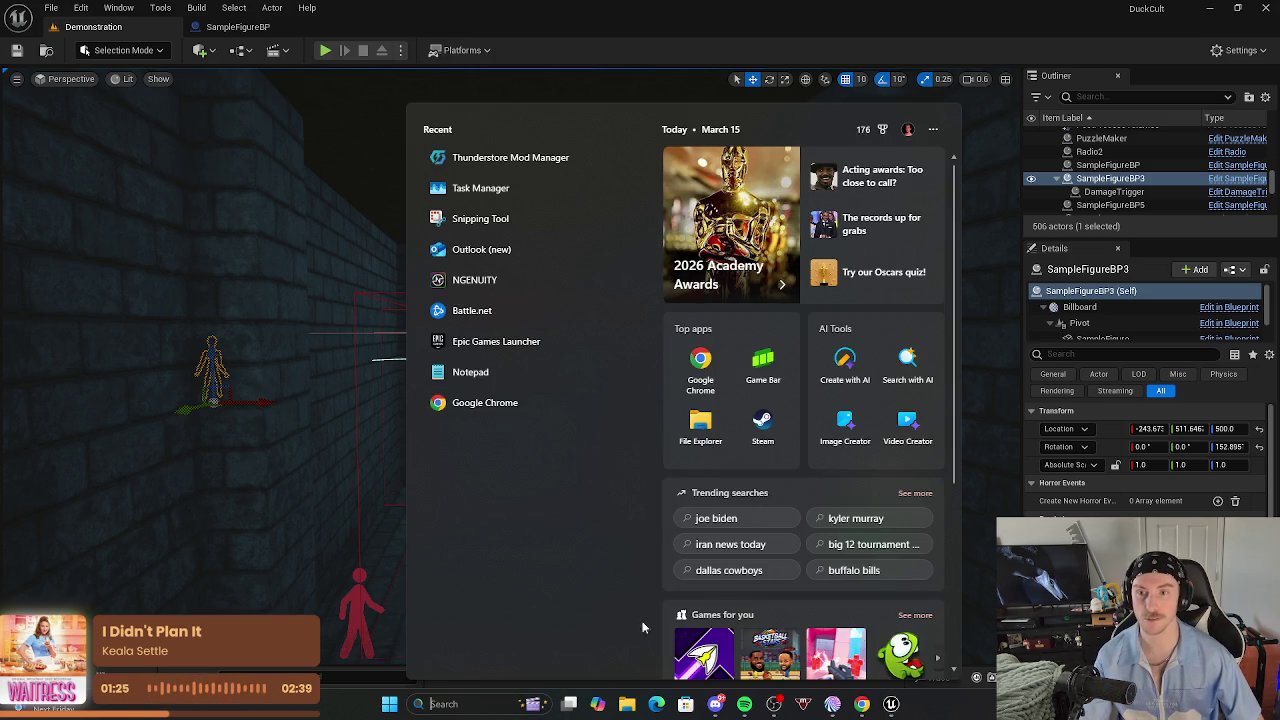
Launch Notepad from recent apps and start a new note headed Duck Cult.
left_click(480, 372)
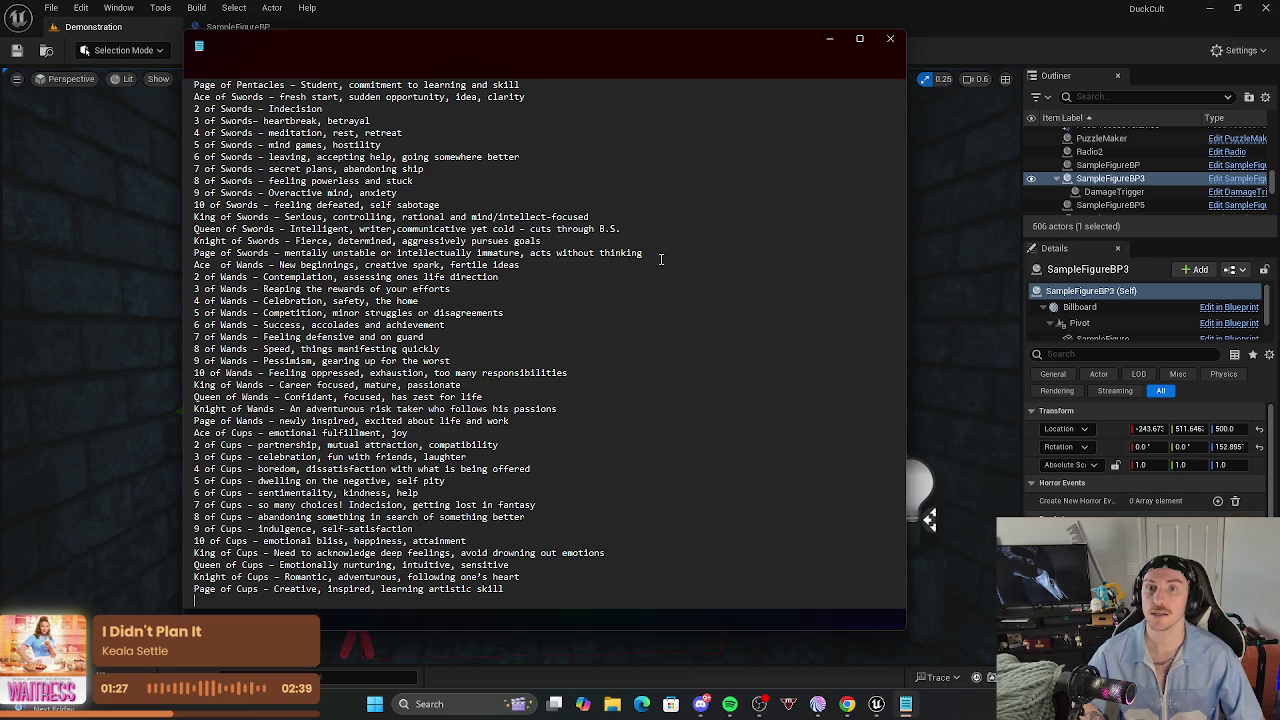
scroll(562, 165, "up", 10)
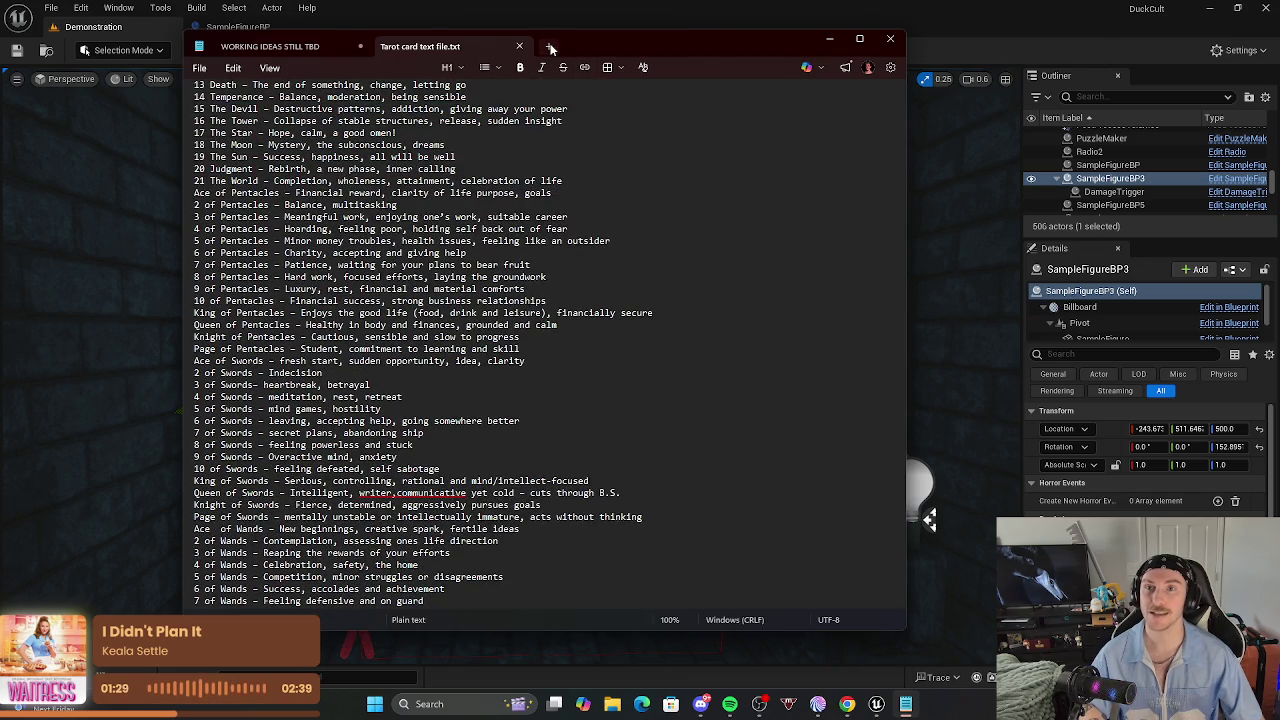
left_click(548, 46)
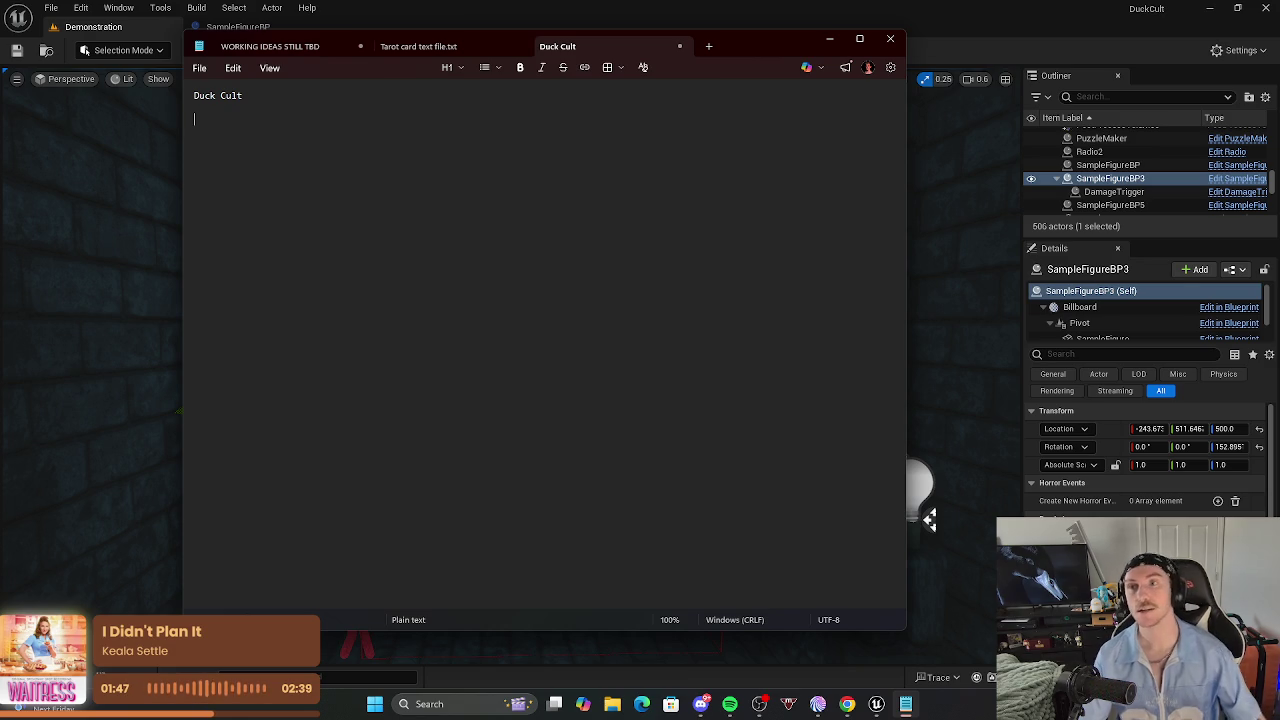
mouse_move(847, 704)
left_click(845, 650)
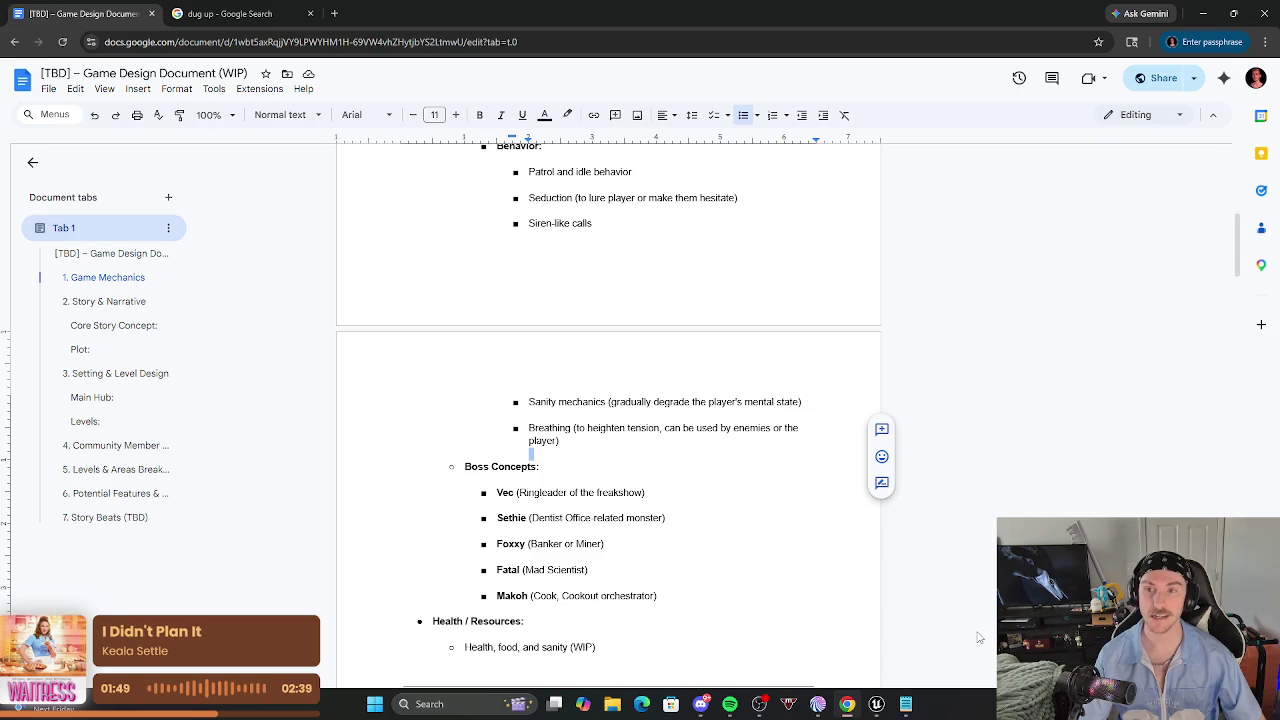
Scroll the game design document to section 3 Setting & Level Design, then return to the Duck Cult note.
scroll(616, 492, "up", 5)
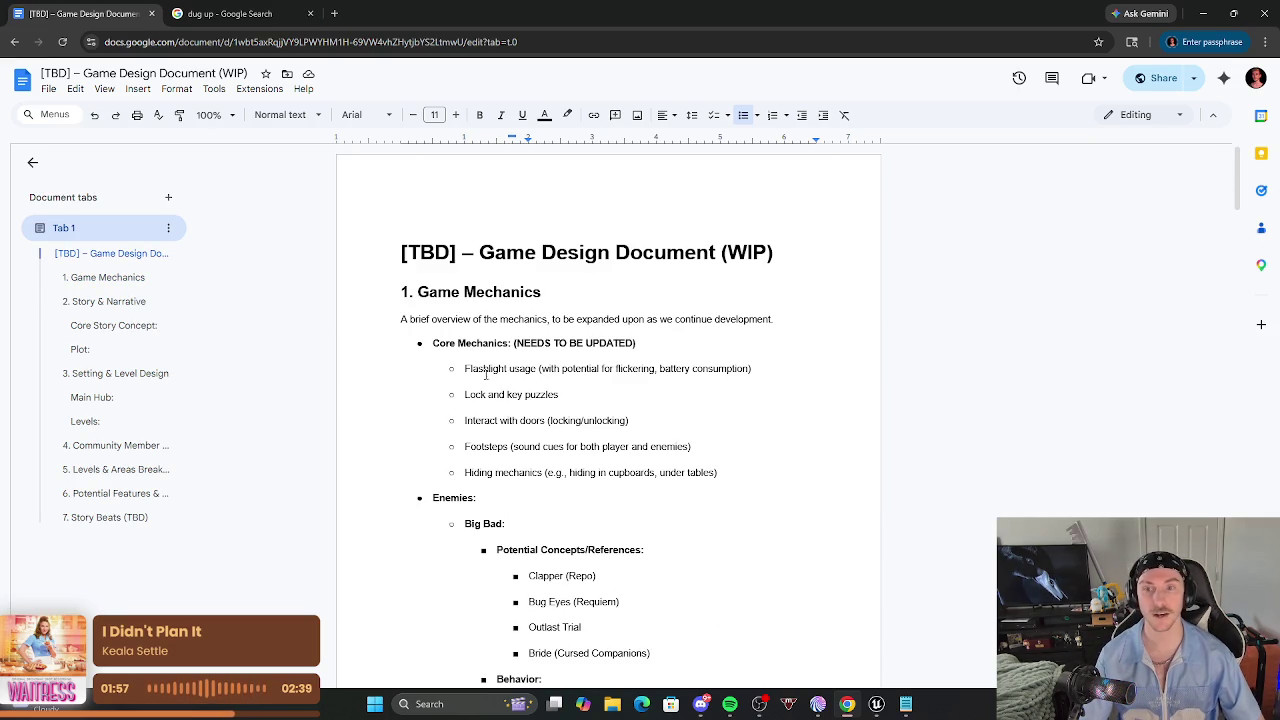
scroll(655, 457, "down", 14)
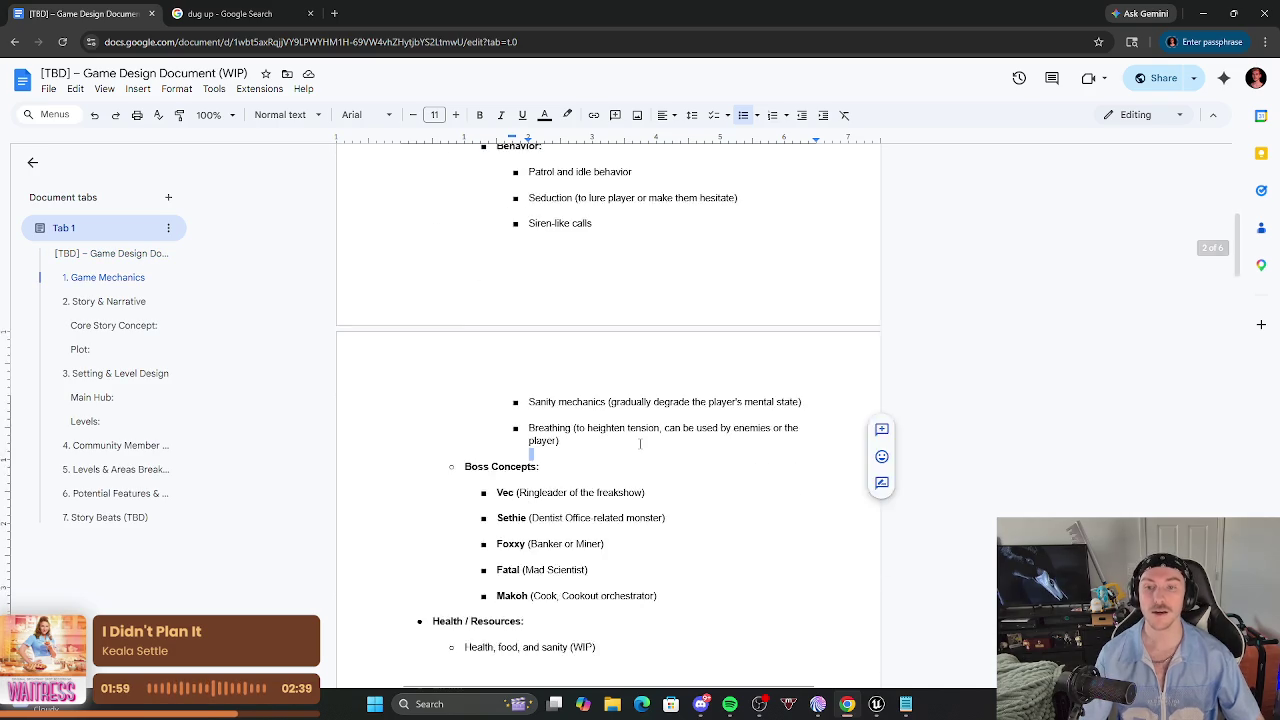
scroll(627, 413, "down", 10)
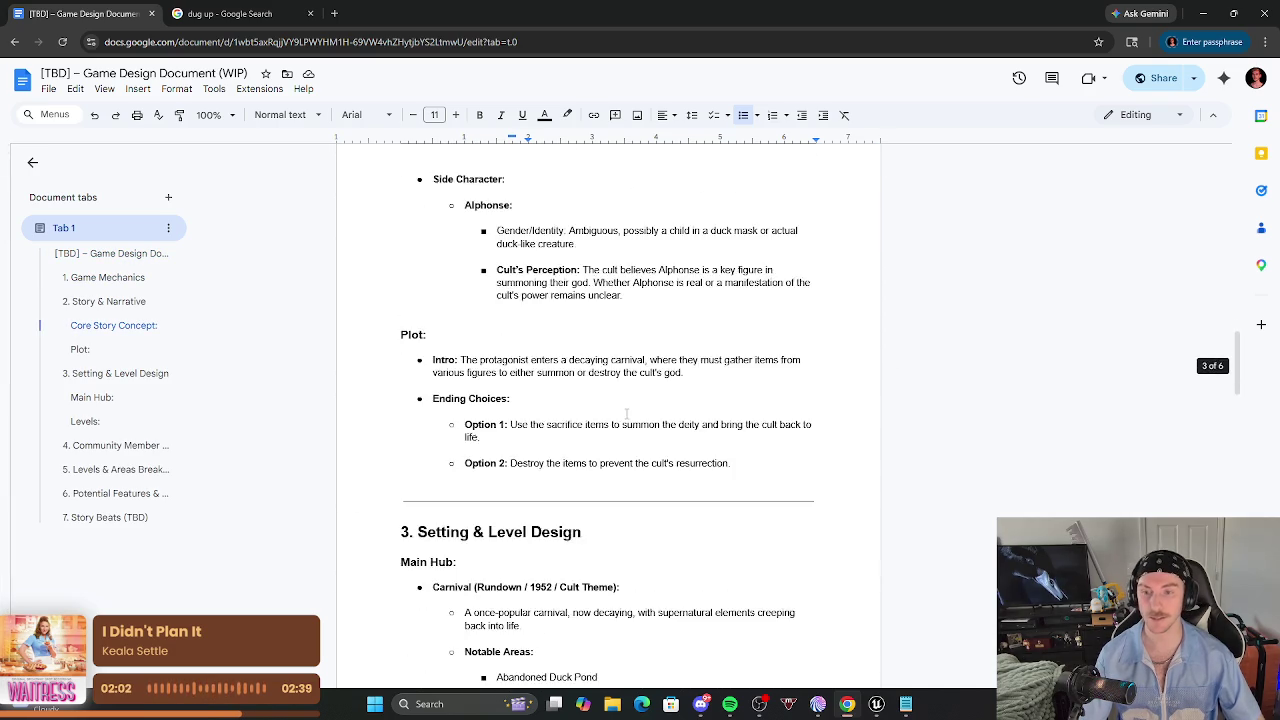
scroll(565, 388, "down", 5)
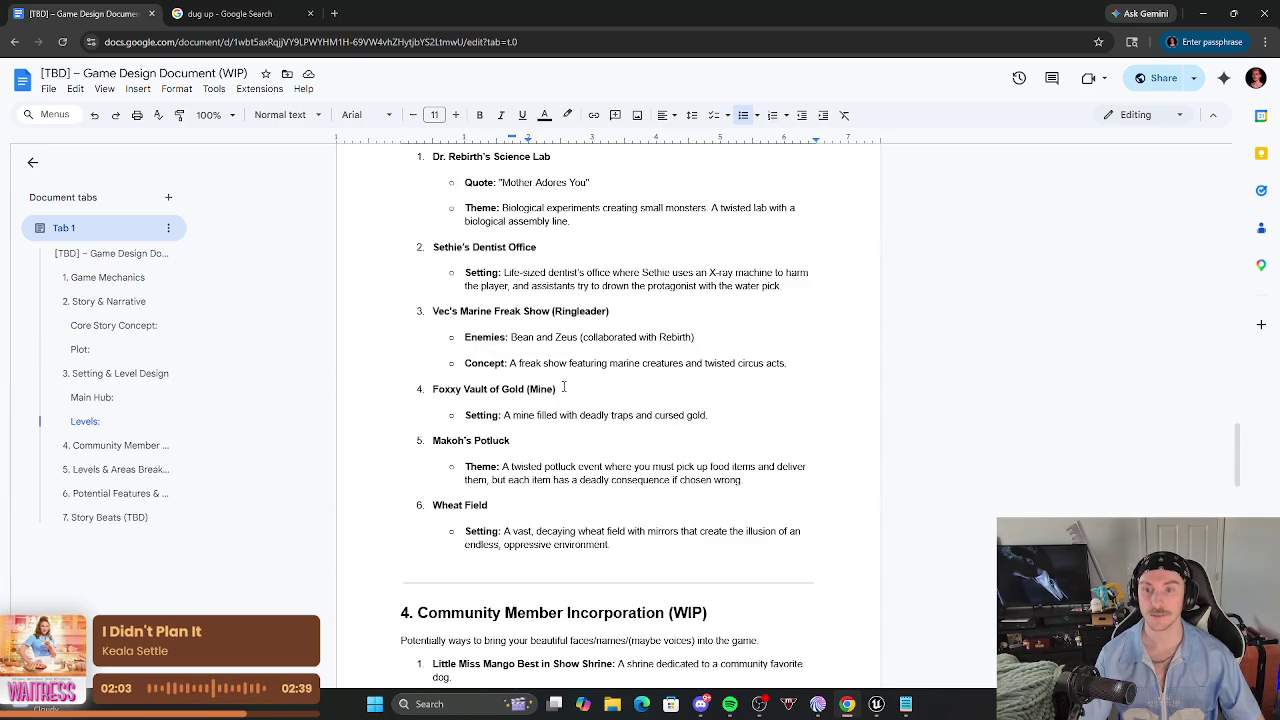
scroll(580, 407, "down", 2)
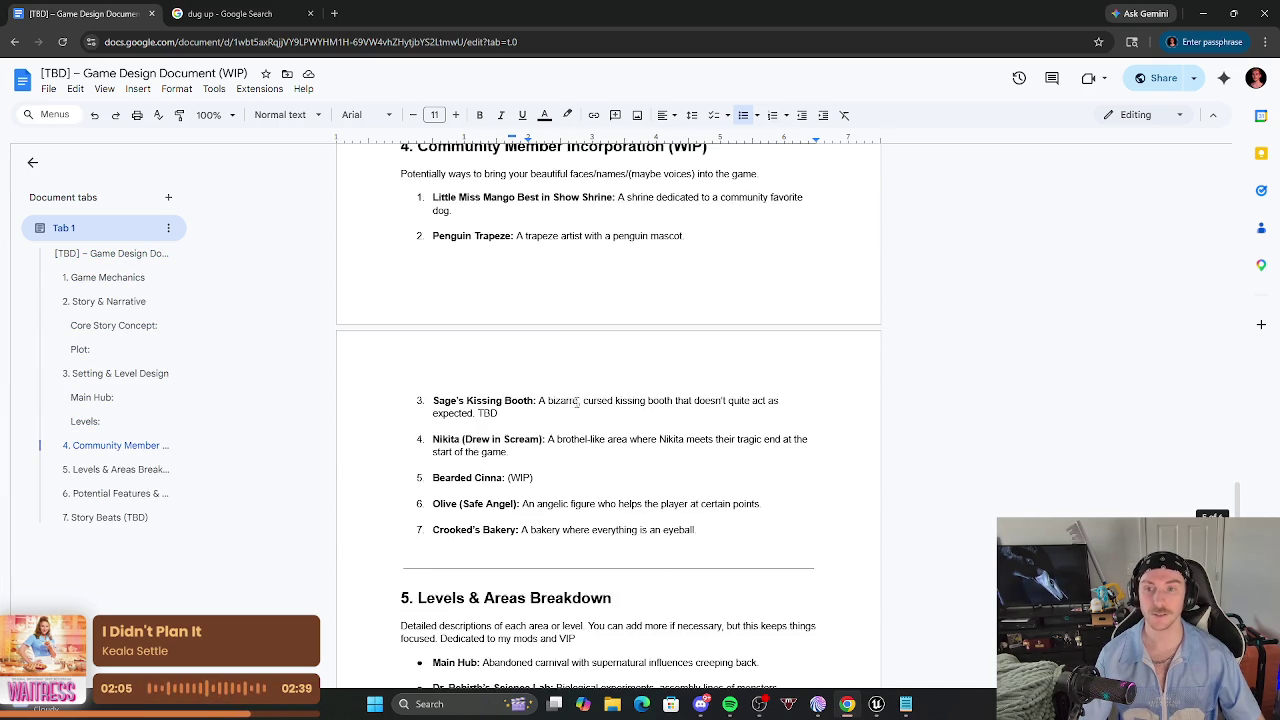
scroll(570, 340, "up", 1)
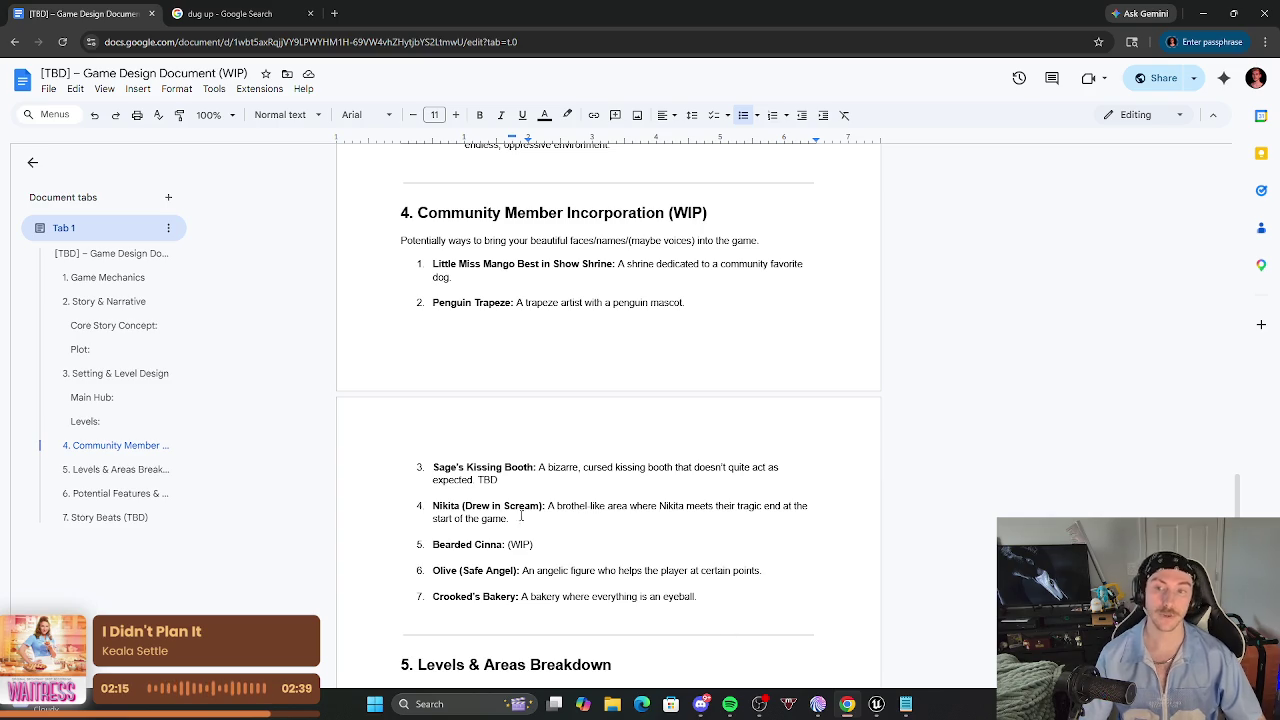
scroll(553, 422, "up", 5)
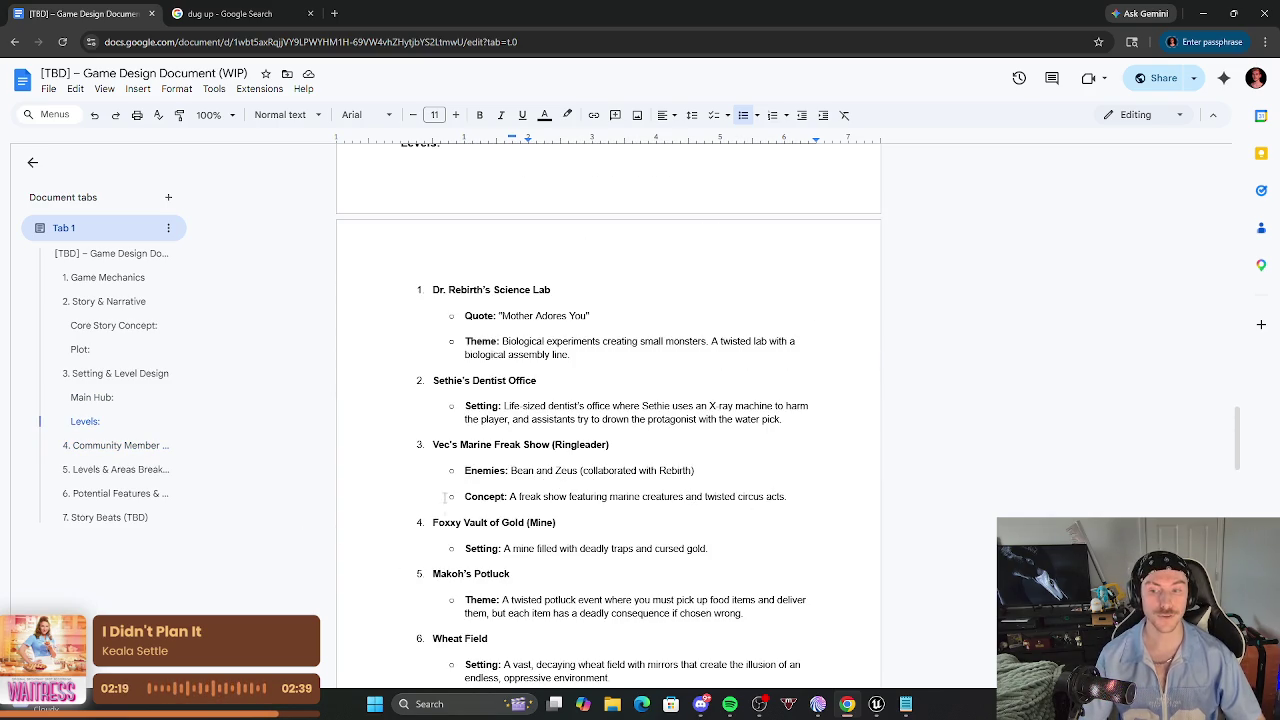
scroll(577, 398, "up", 6)
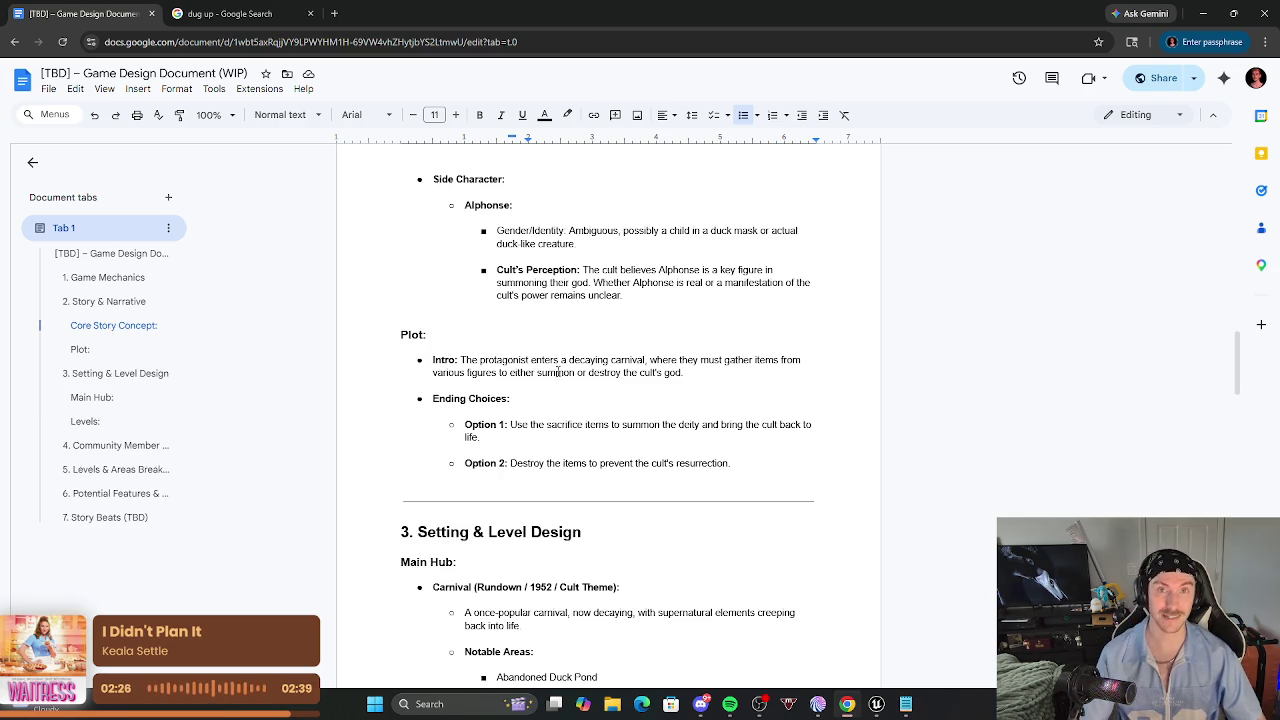
scroll(570, 385, "down", 3)
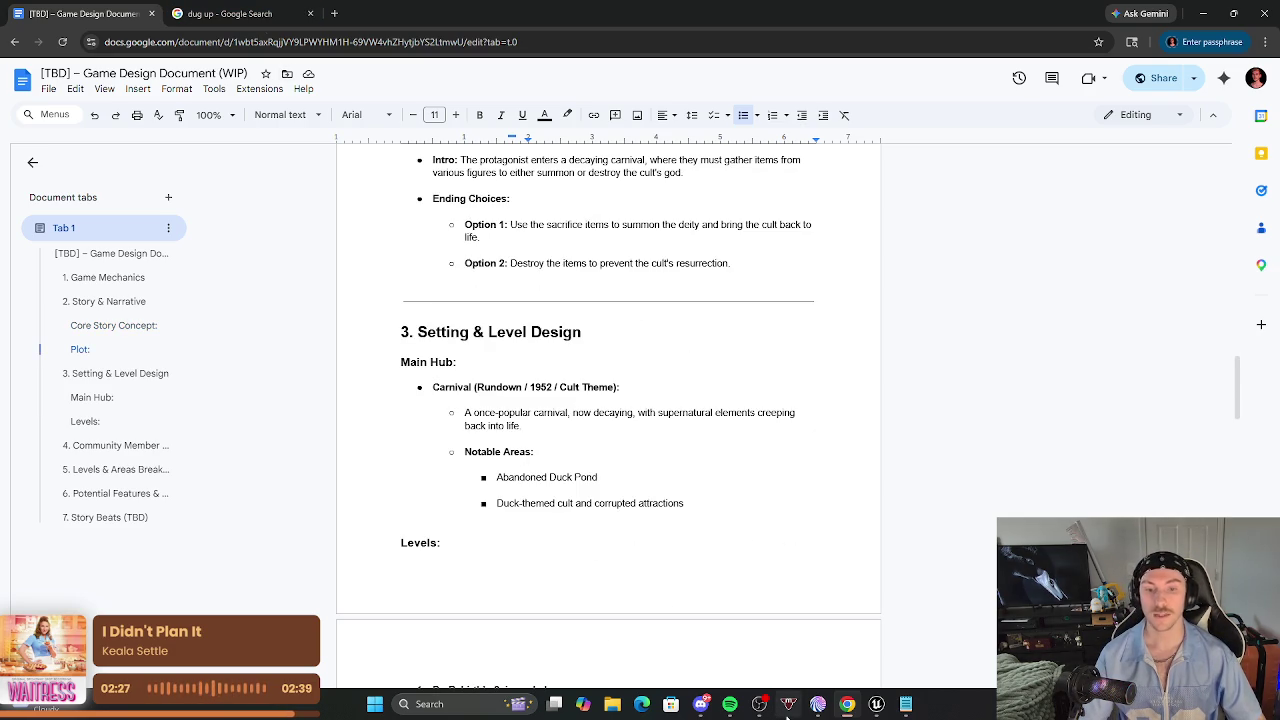
left_click(904, 708)
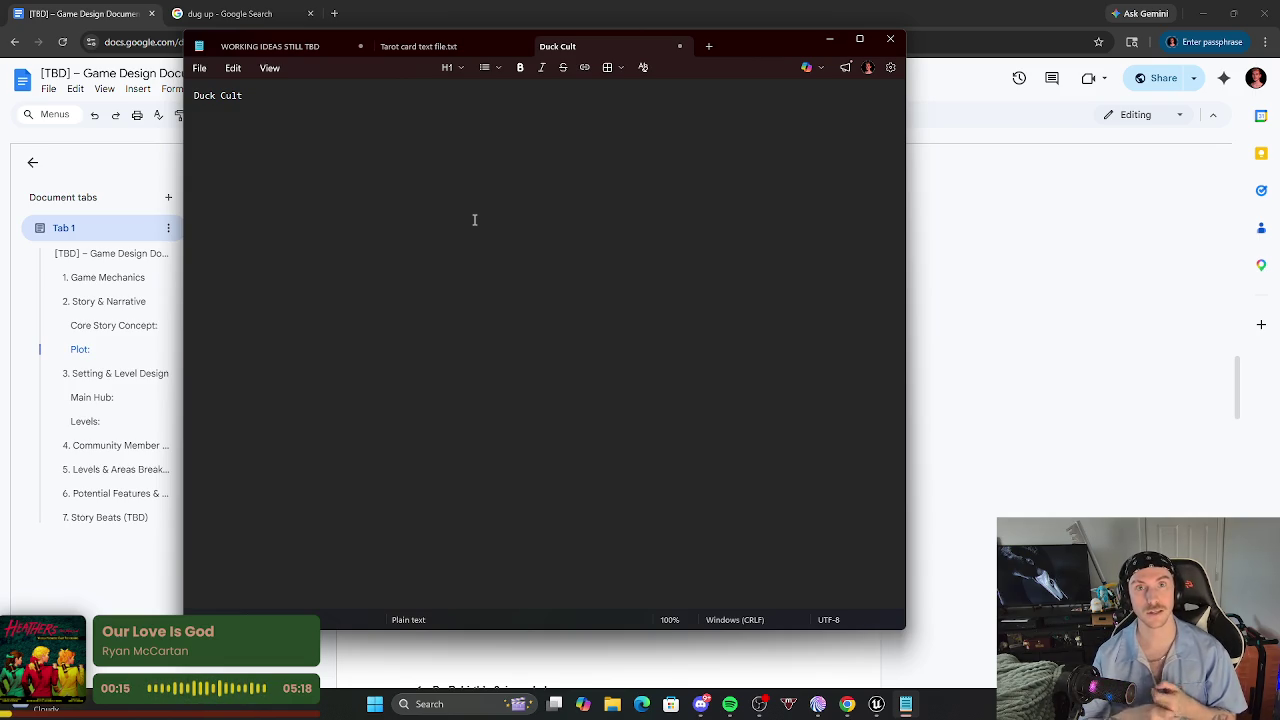
Add a Mechanics: heading with Take Polaroids and Ghost Enemies beneath it.
type("Ghd")
key("BackSpace")
key("BackSpace")
key("BackSpace")
type("Mechanics:")
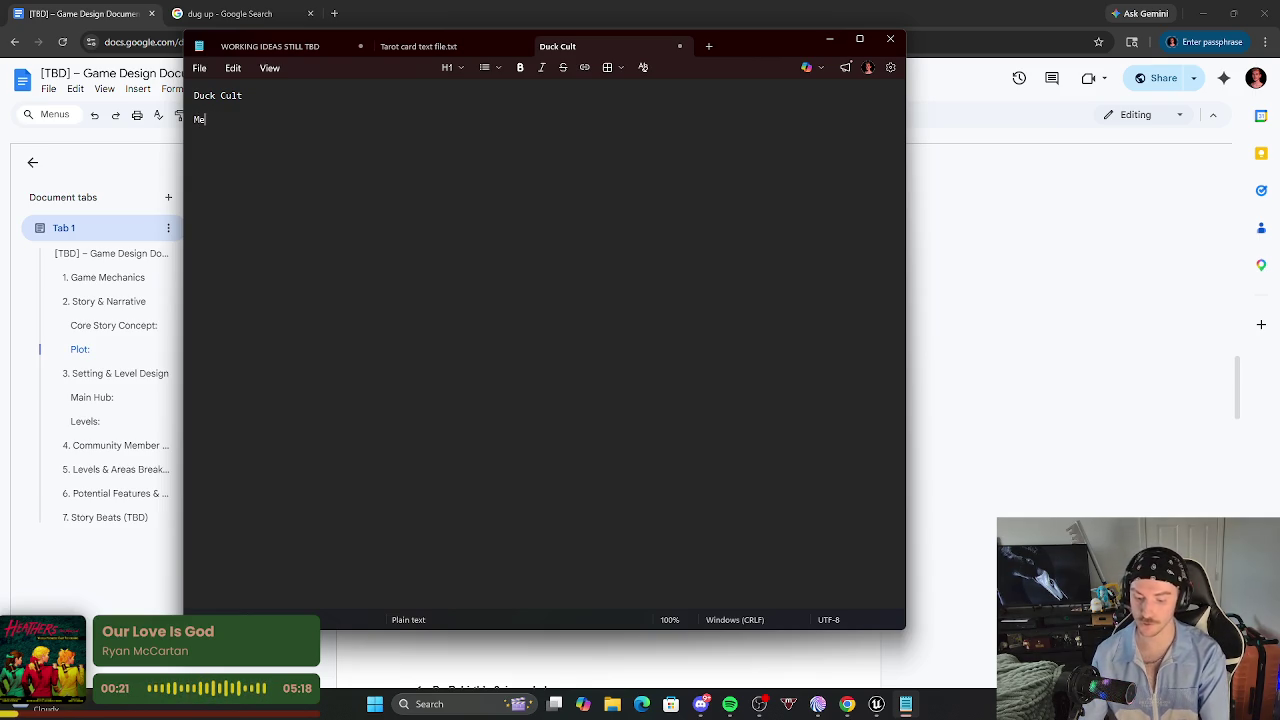
key("Return")
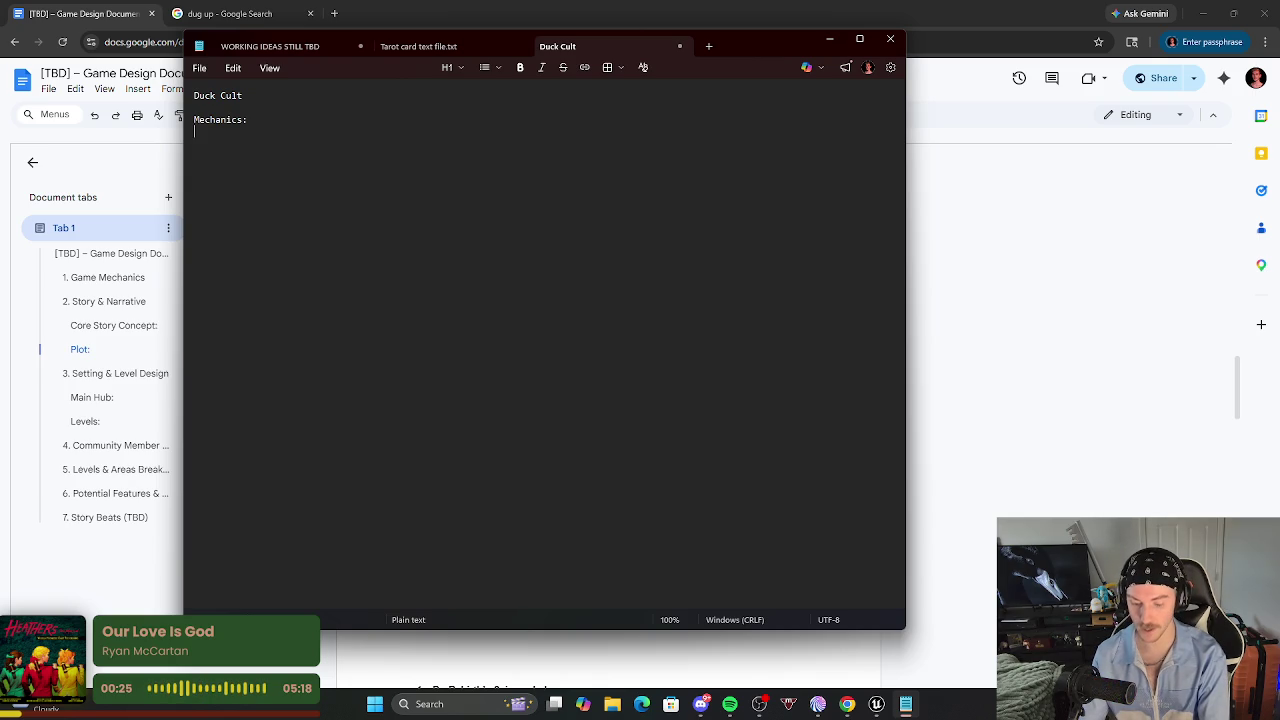
type("Take P")
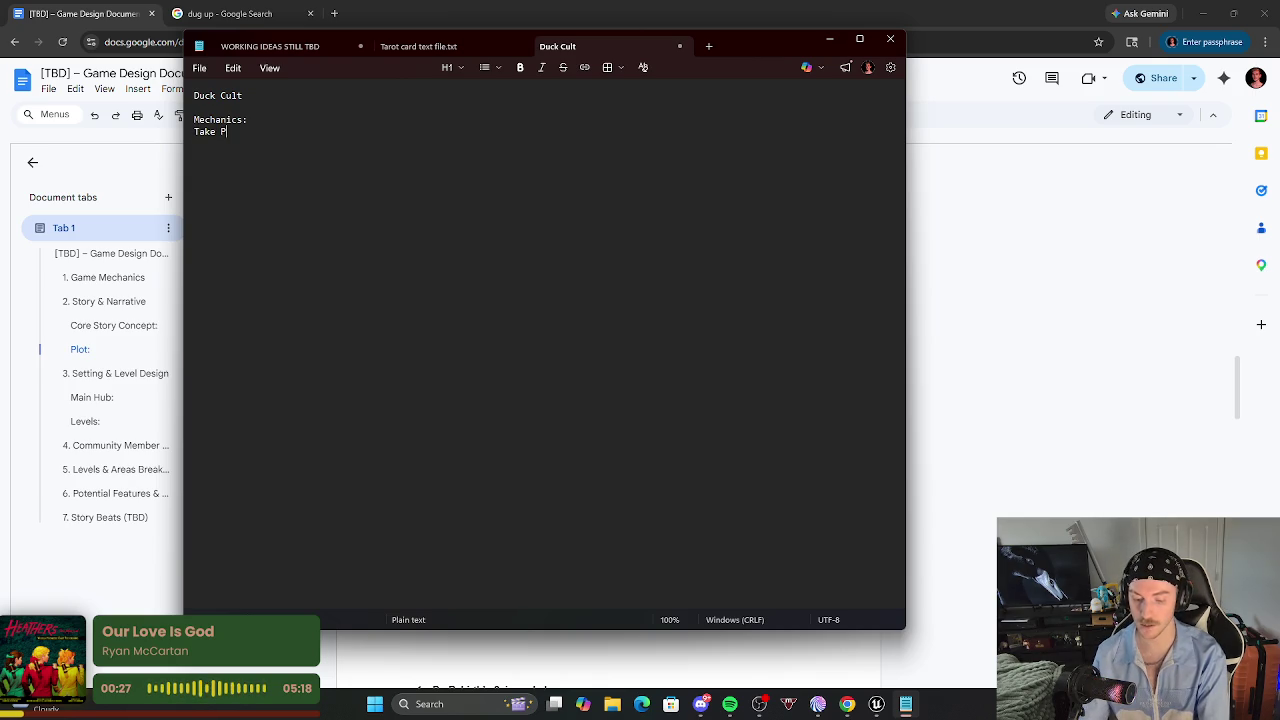
type("olaroids")
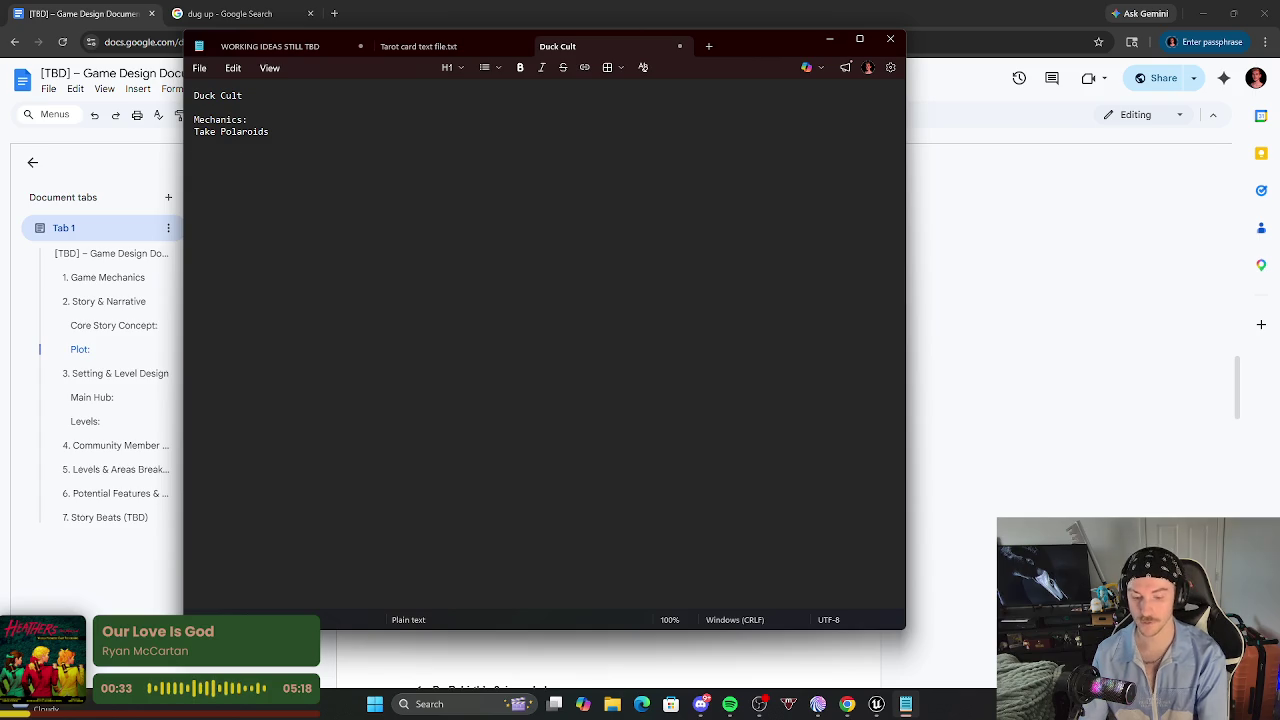
type("Ghost Enemmies")
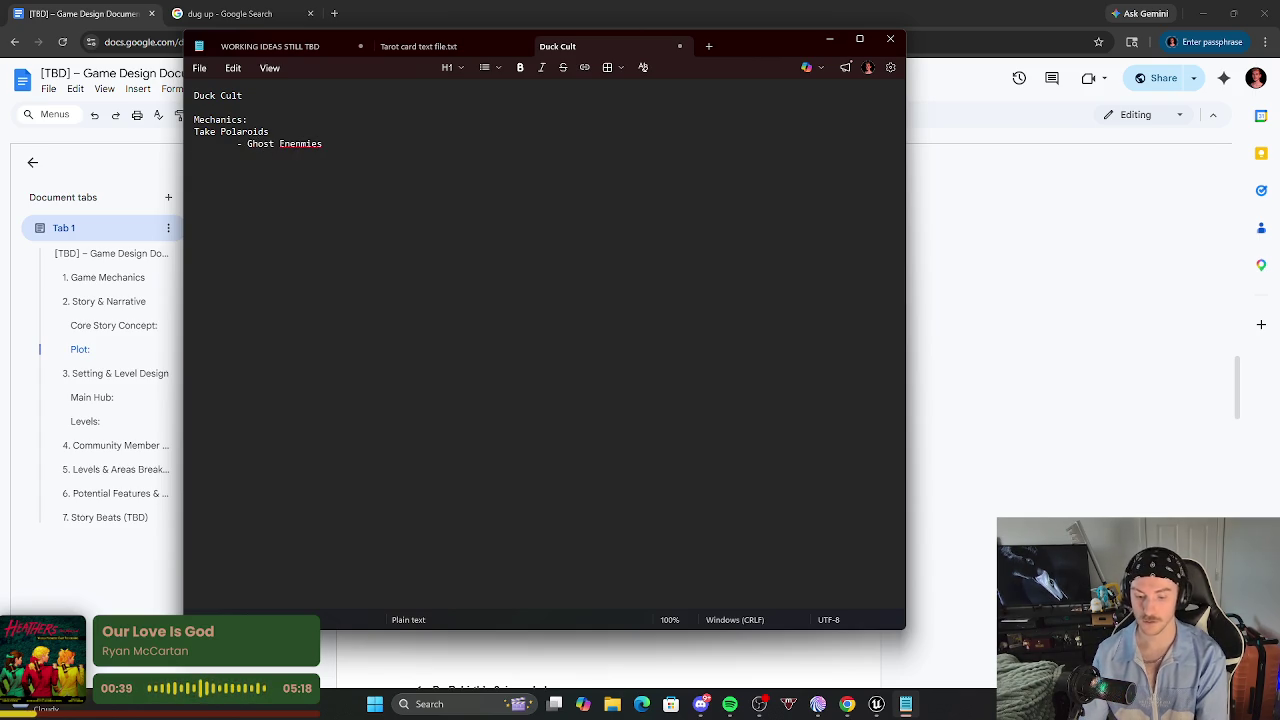
key("BackSpace")
key("BackSpace")
key("BackSpace")
key("BackSpace")
type("mies")
Add an indented dash bullet 'Enemies are memories' under Ghost Enemies.
key("Return")
key("Tab")
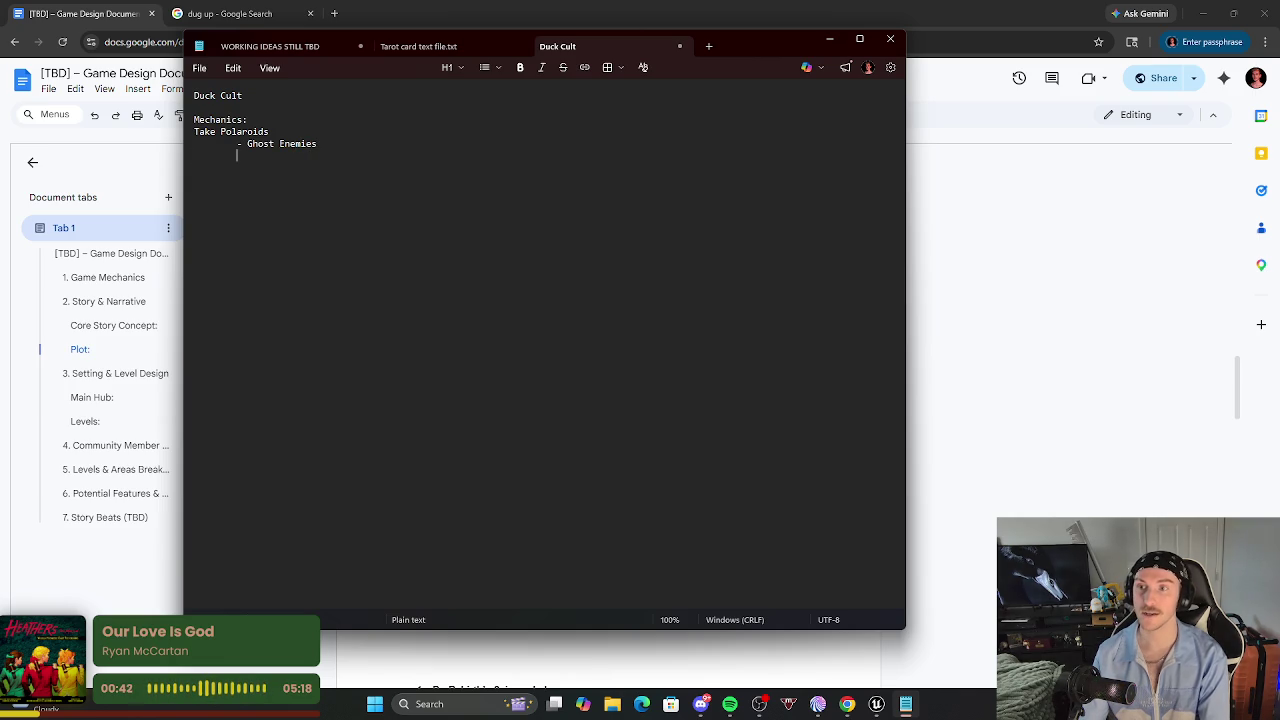
type("-")
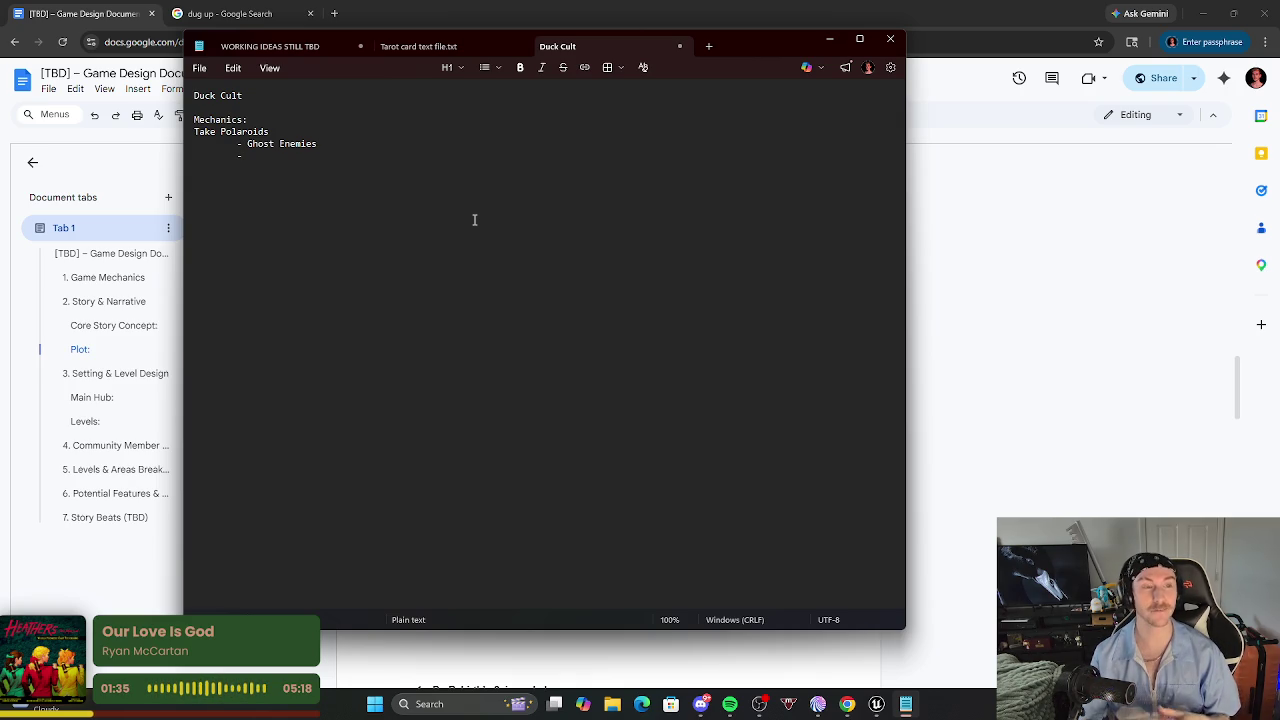
type("Enemies are memories")
key("BackSpace")
key("BackSpace")
key("BackSpace")
type("ies")
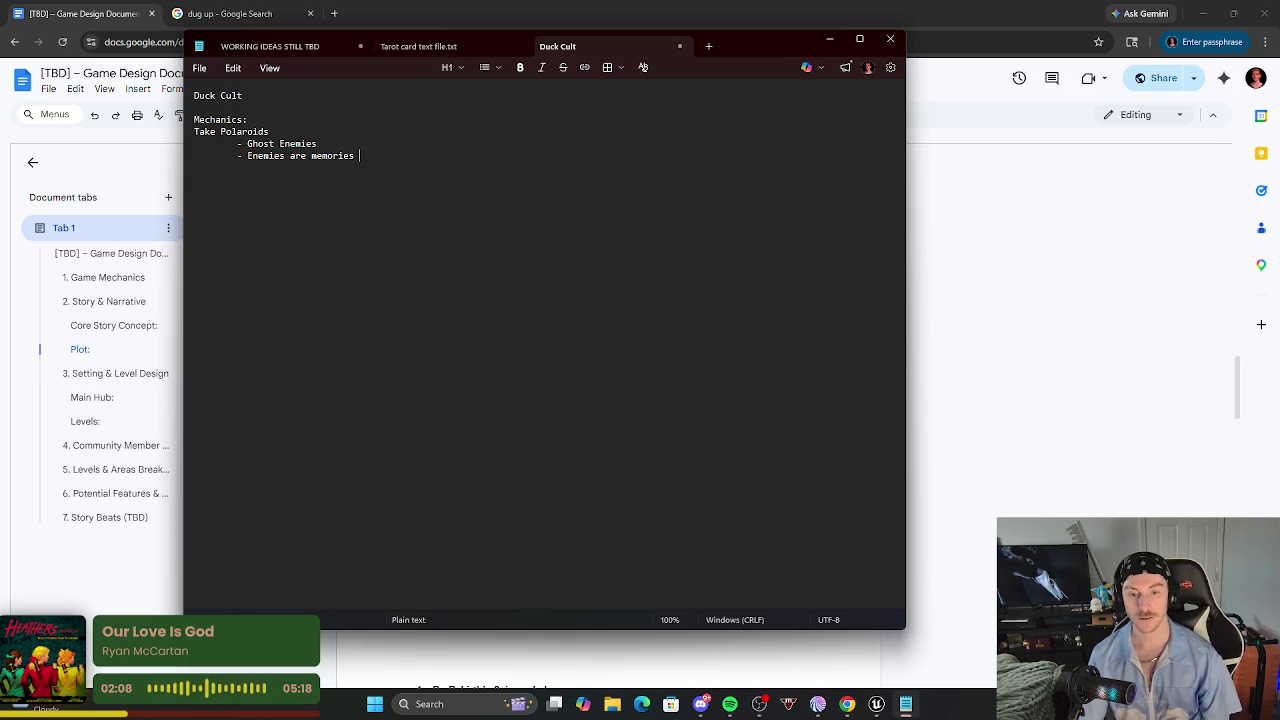
left_click(878, 704)
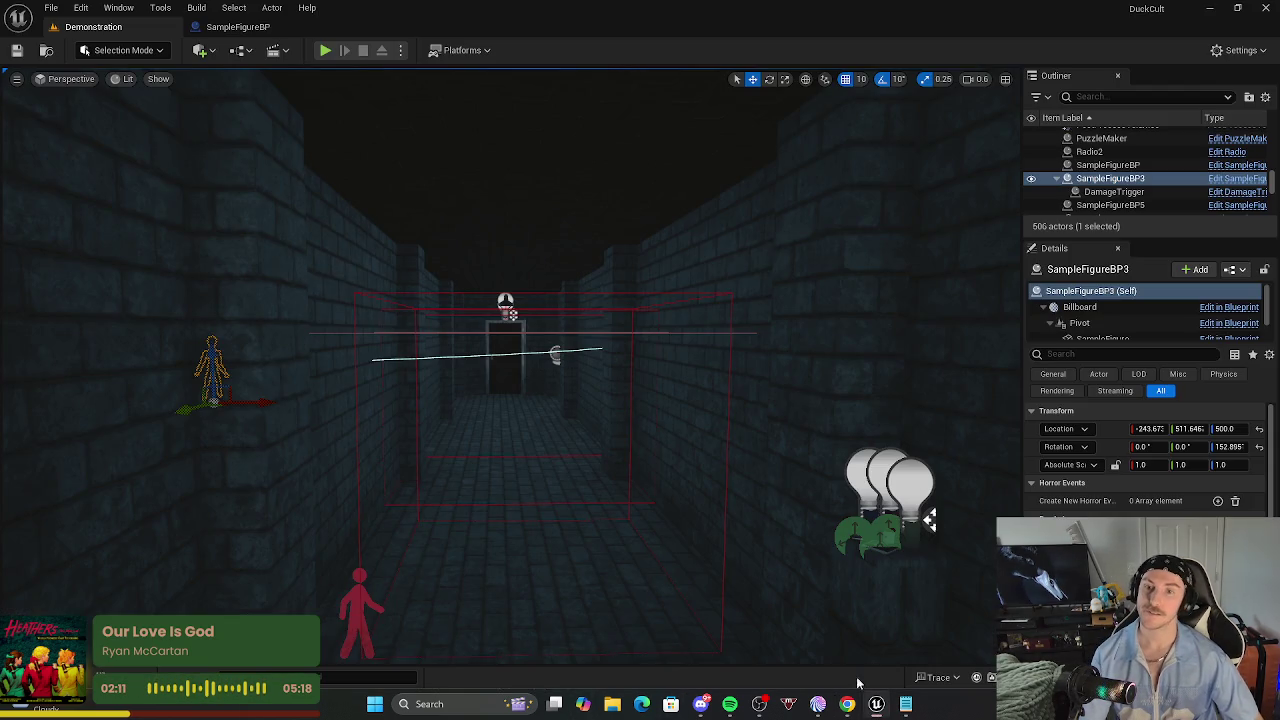
Pan around the SampleFigureBP event graph, then go back to the Demonstration level view.
left_click(215, 26)
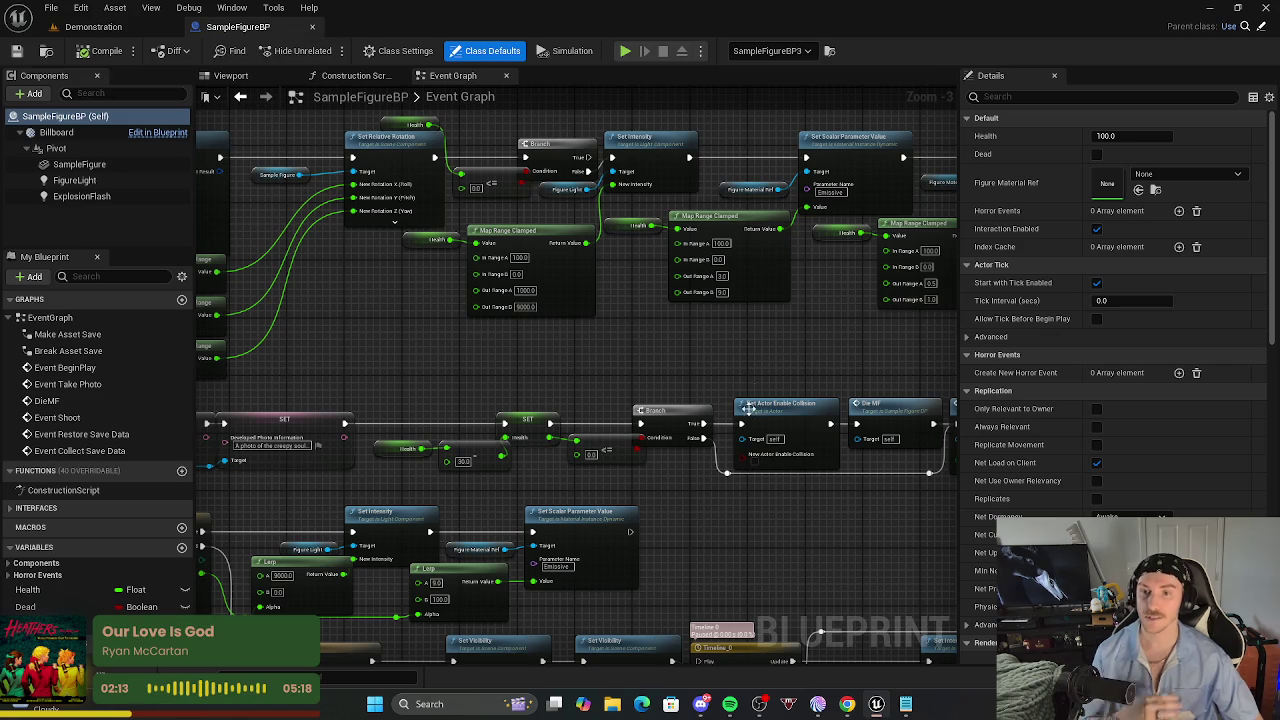
left_click_drag(504, 339, 557, 203)
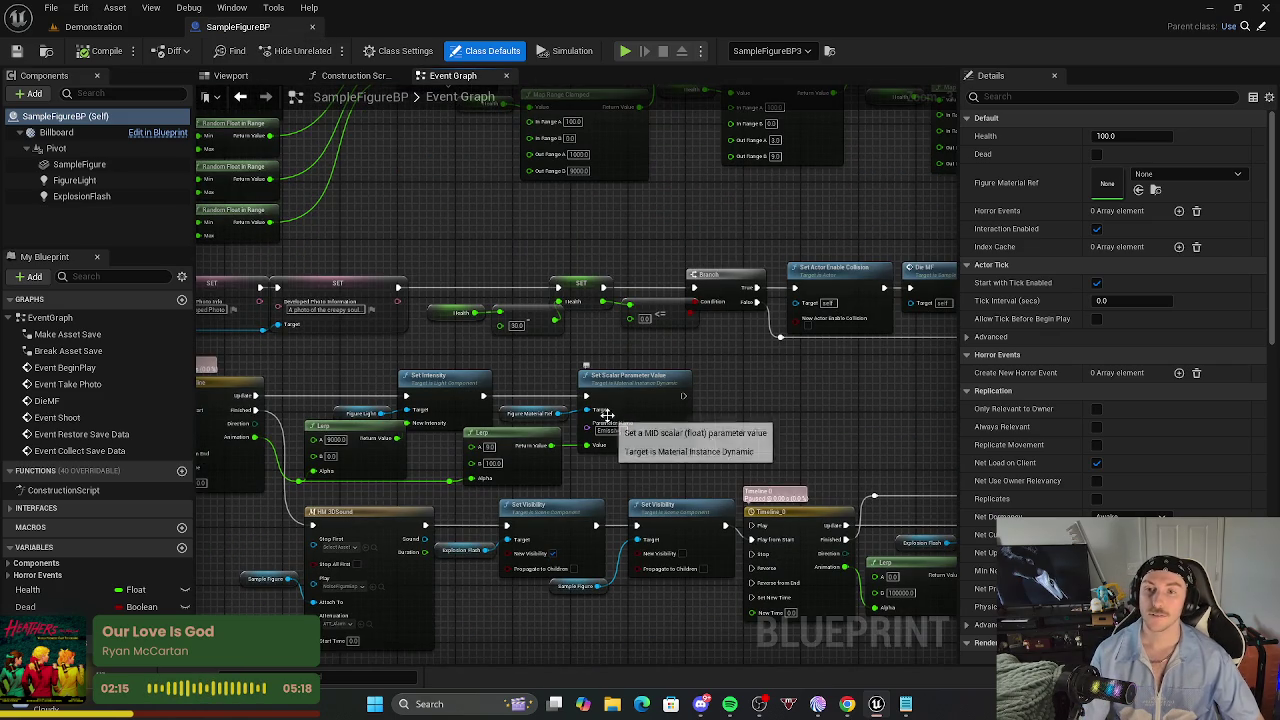
left_click(112, 28)
scroll(630, 363, "up", 4)
scroll(630, 363, "up", 2)
Fly through the checkered and brick rooms inspecting the figures, then focus SampleFigureBP5 from the Outliner.
mouse_move(920, 297)
left_mouse_down()
mouse_move(760, 420)
mouse_move(678, 660)
mouse_move(520, 500)
mouse_move(480, 400)
left_mouse_up()
mouse_move(560, 380)
left_mouse_down()
mouse_move(575, 385)
mouse_move(560, 380)
left_mouse_up()
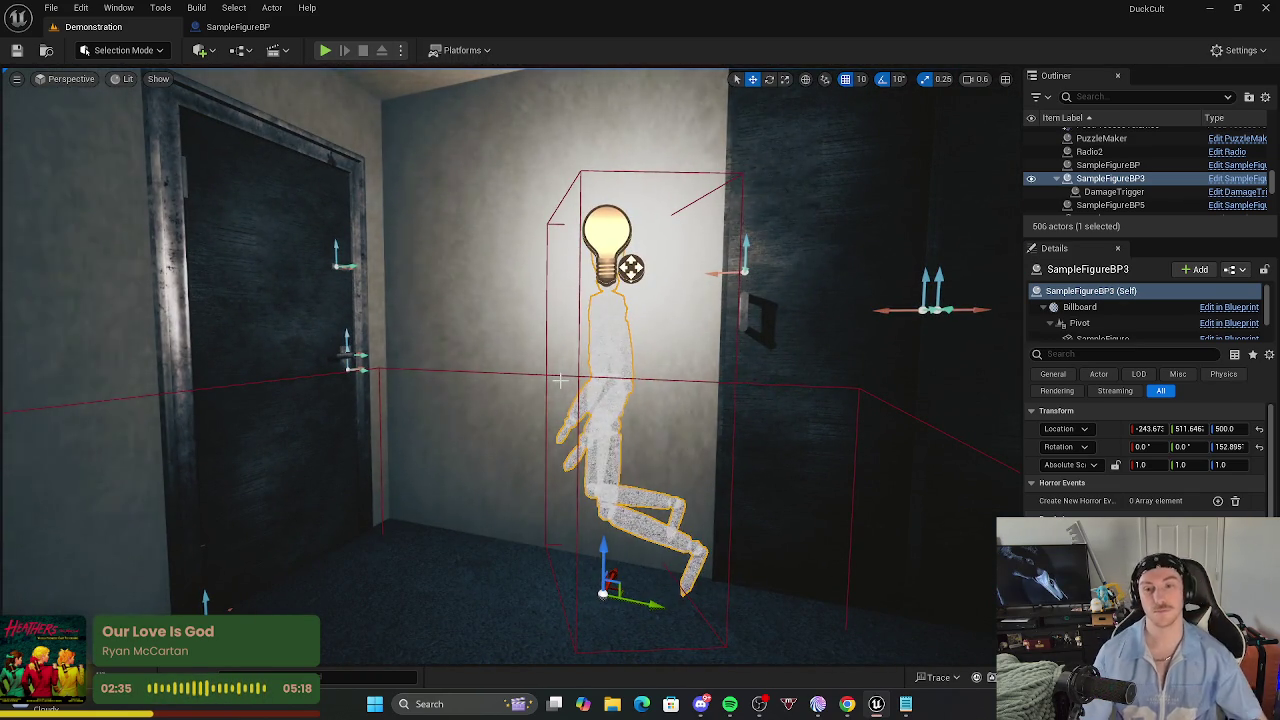
mouse_move(705, 421)
left_mouse_down()
mouse_move(690, 400)
mouse_move(705, 421)
mouse_move(690, 470)
mouse_move(765, 448)
mouse_move(715, 455)
mouse_move(735, 412)
left_mouse_up()
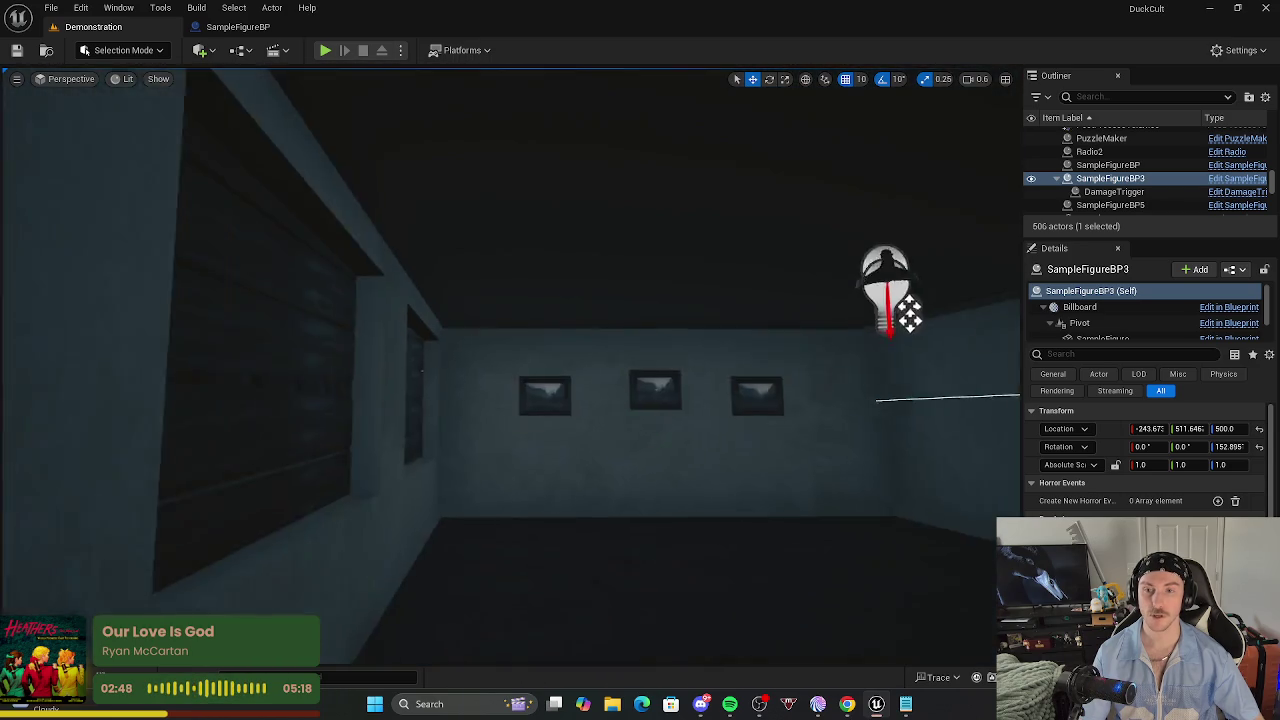
left_click_drag(735, 412, 690, 420)
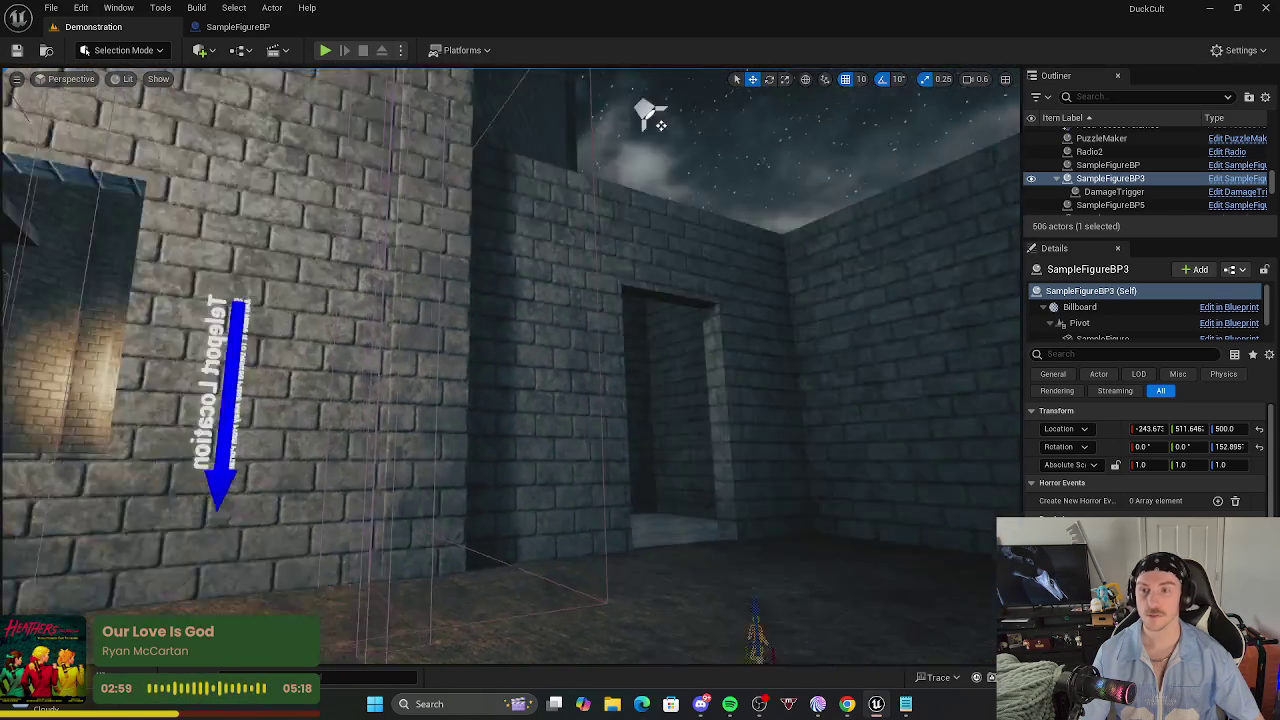
left_click_drag(690, 420, 640, 420)
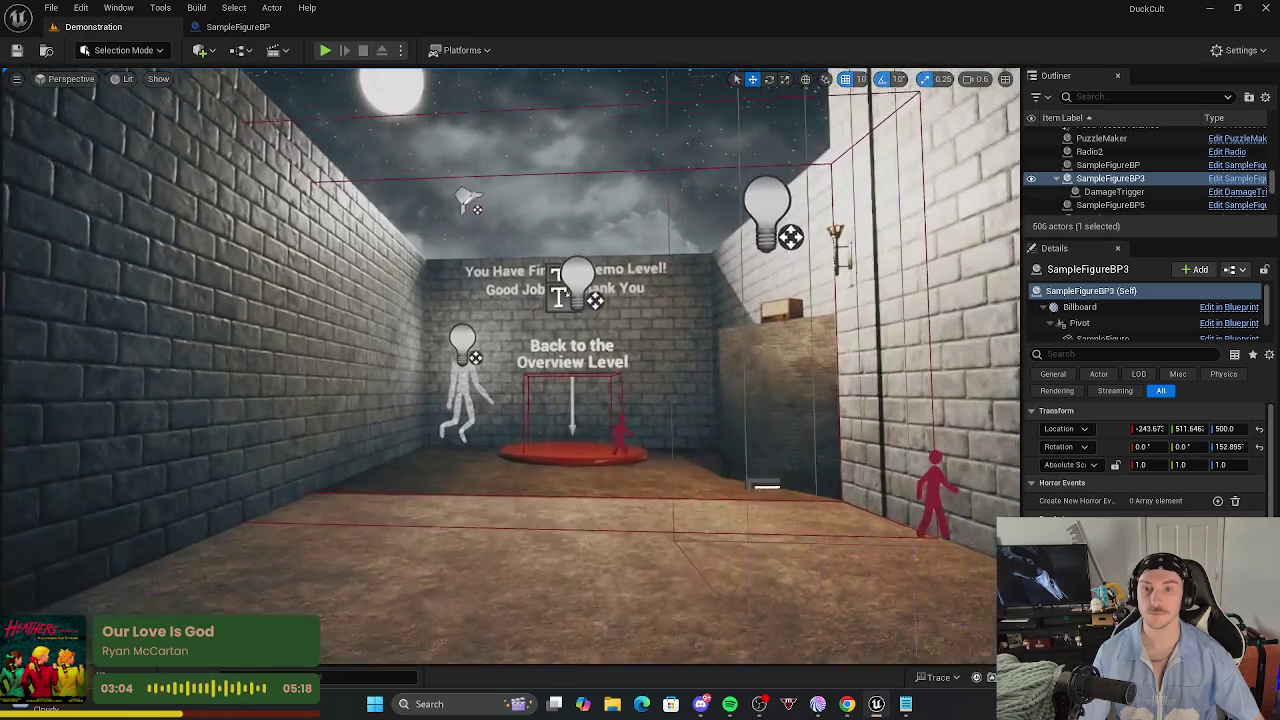
left_click_drag(640, 420, 640, 395)
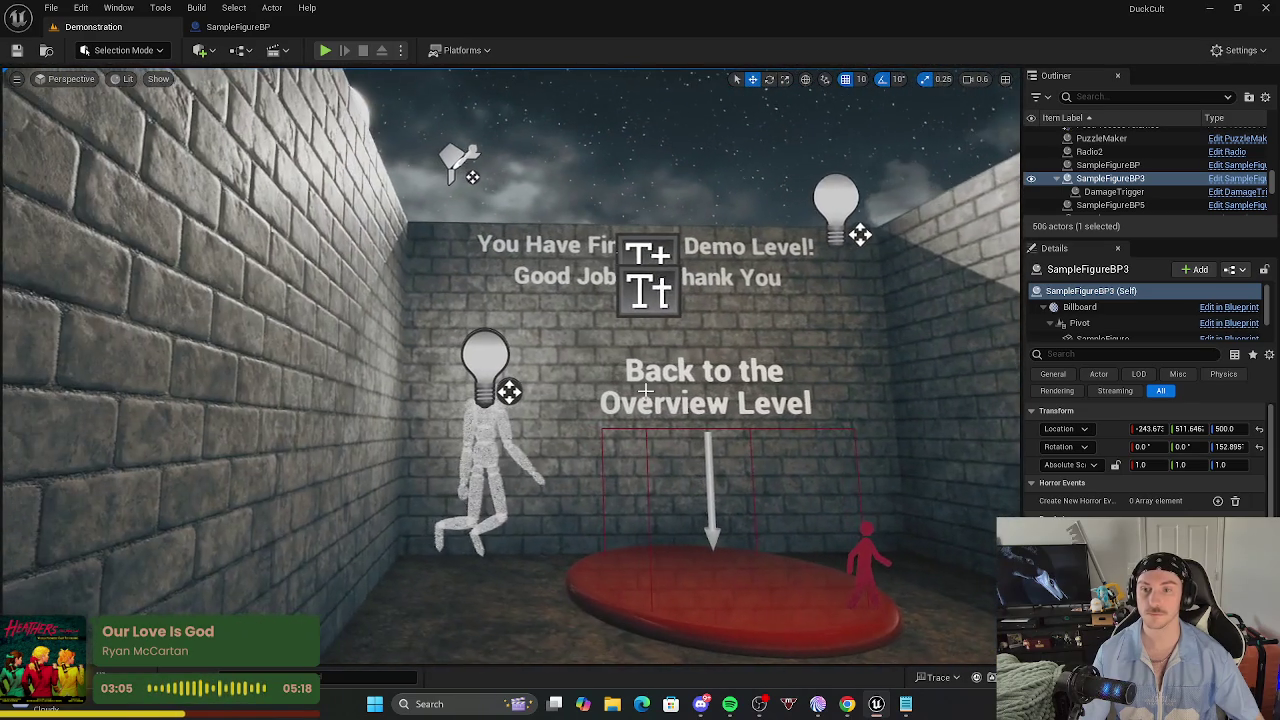
left_click(485, 460)
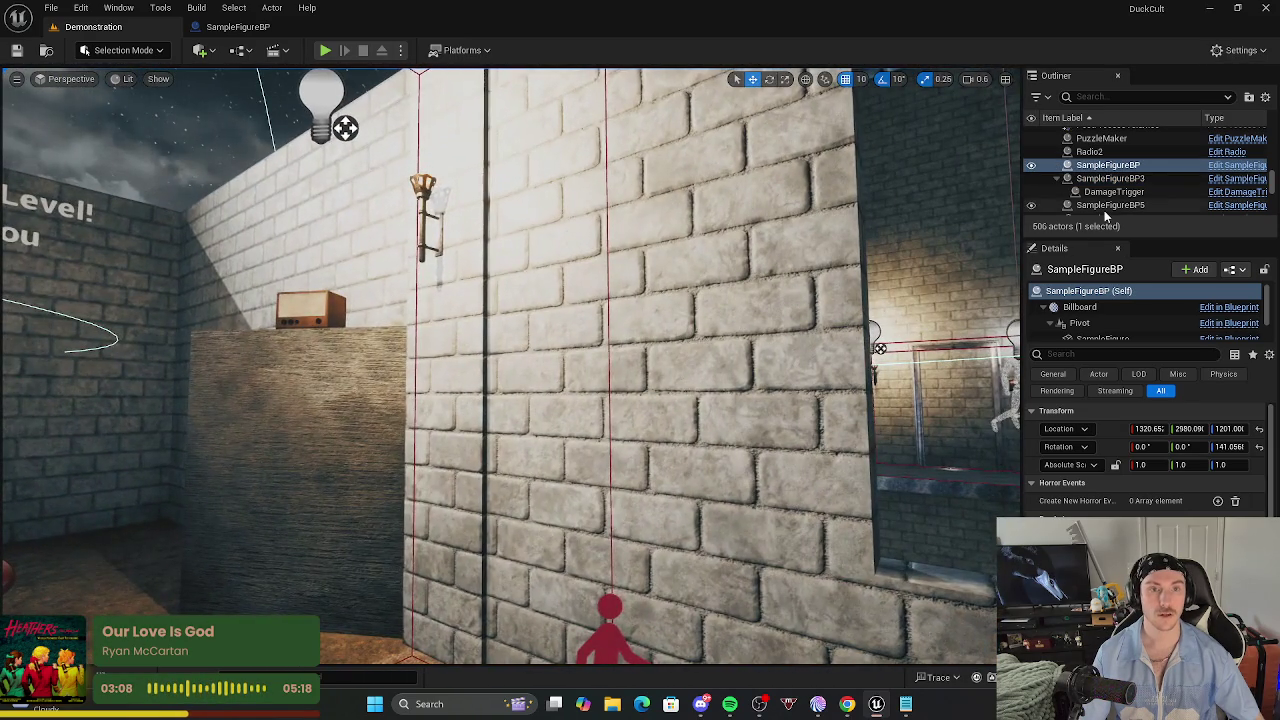
double_click(1105, 207)
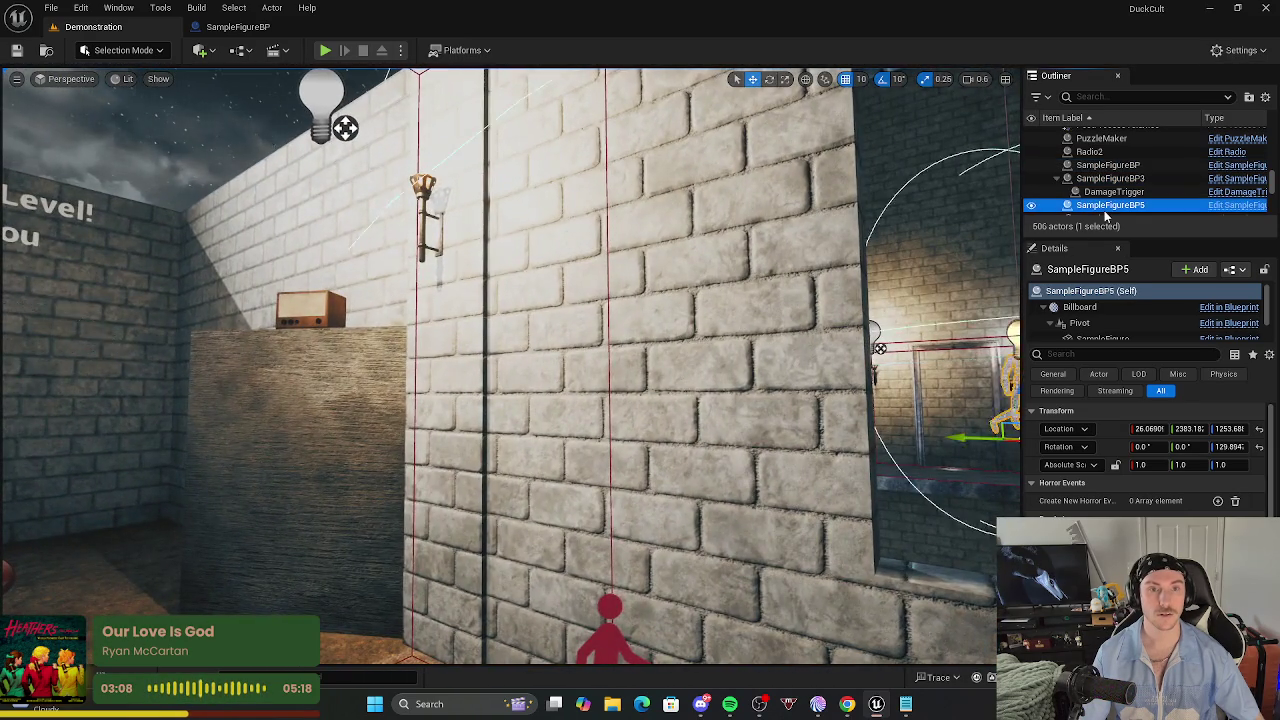
Frame SampleFigureBP5 and fly around the ladders, the lit bulb and the checkered room.
key("f")
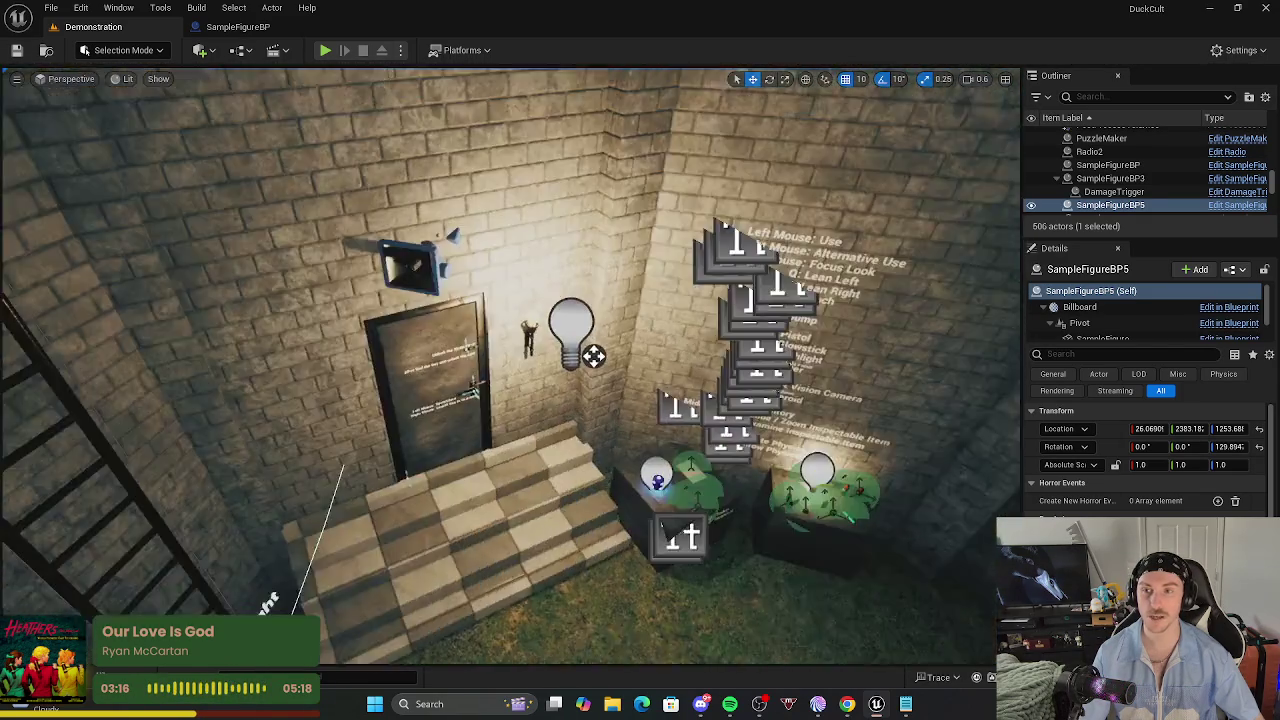
key("f")
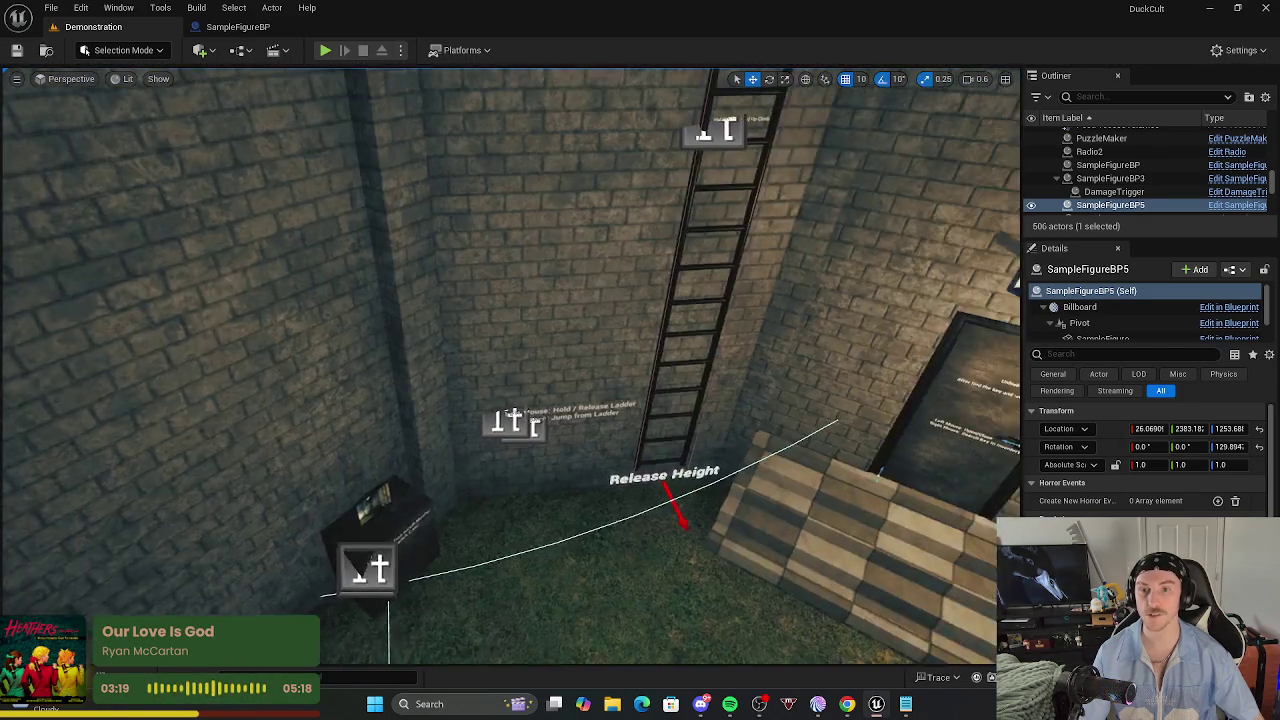
key("w")
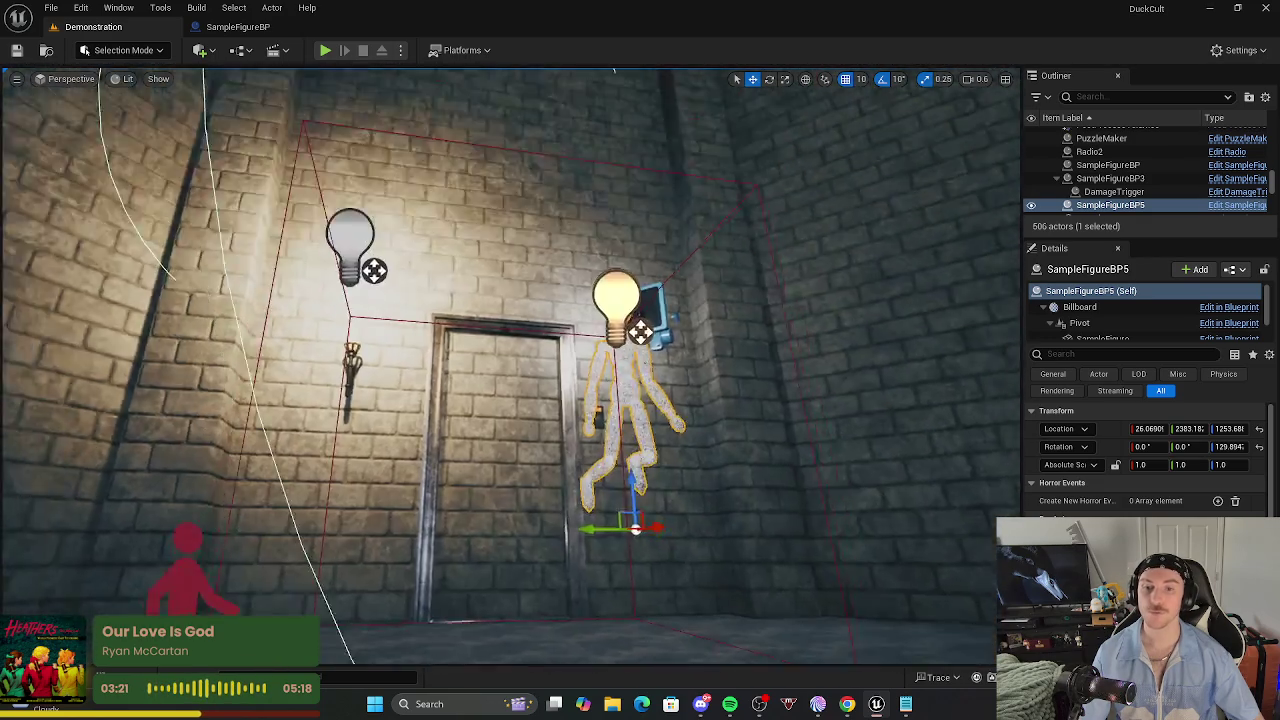
key("s")
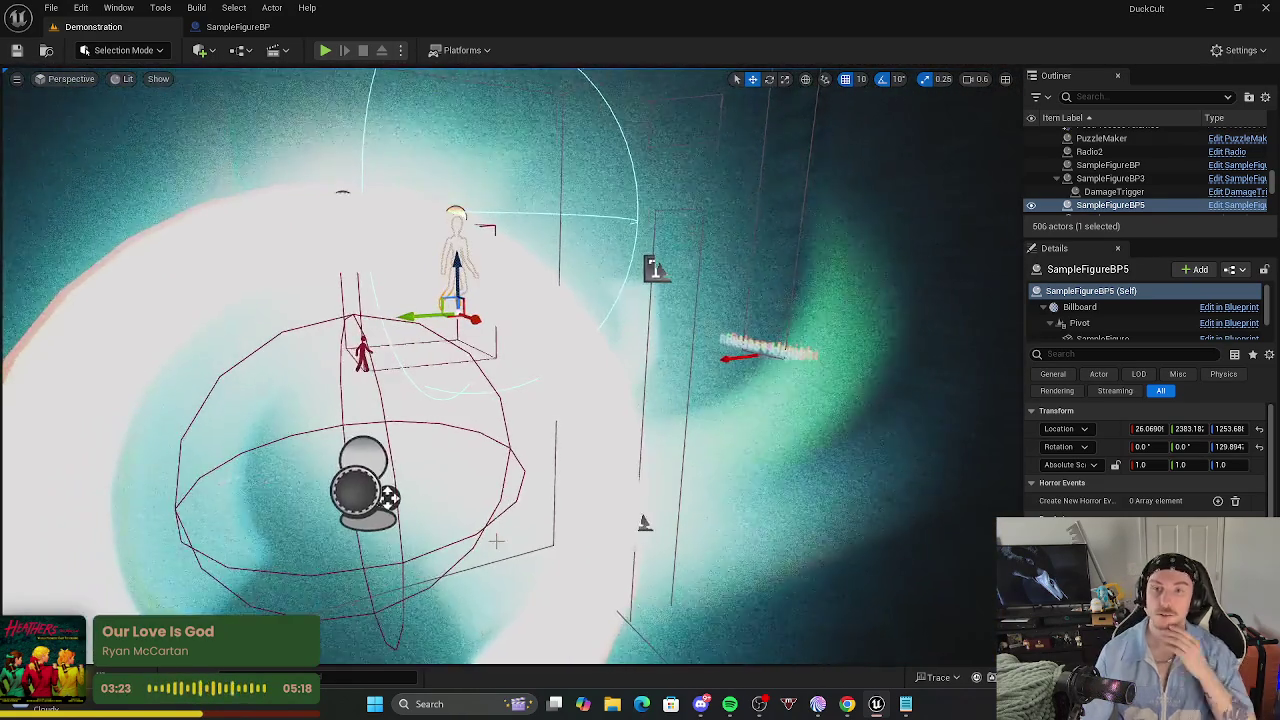
key("w")
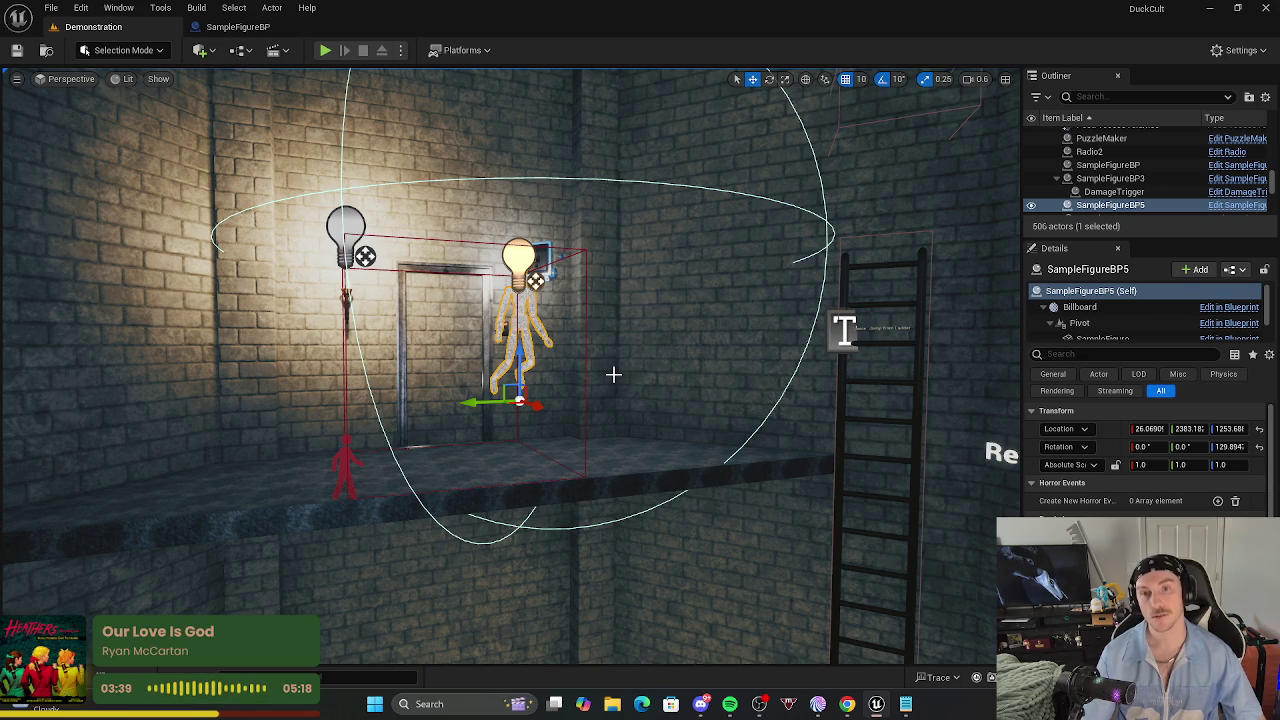
key("Right")
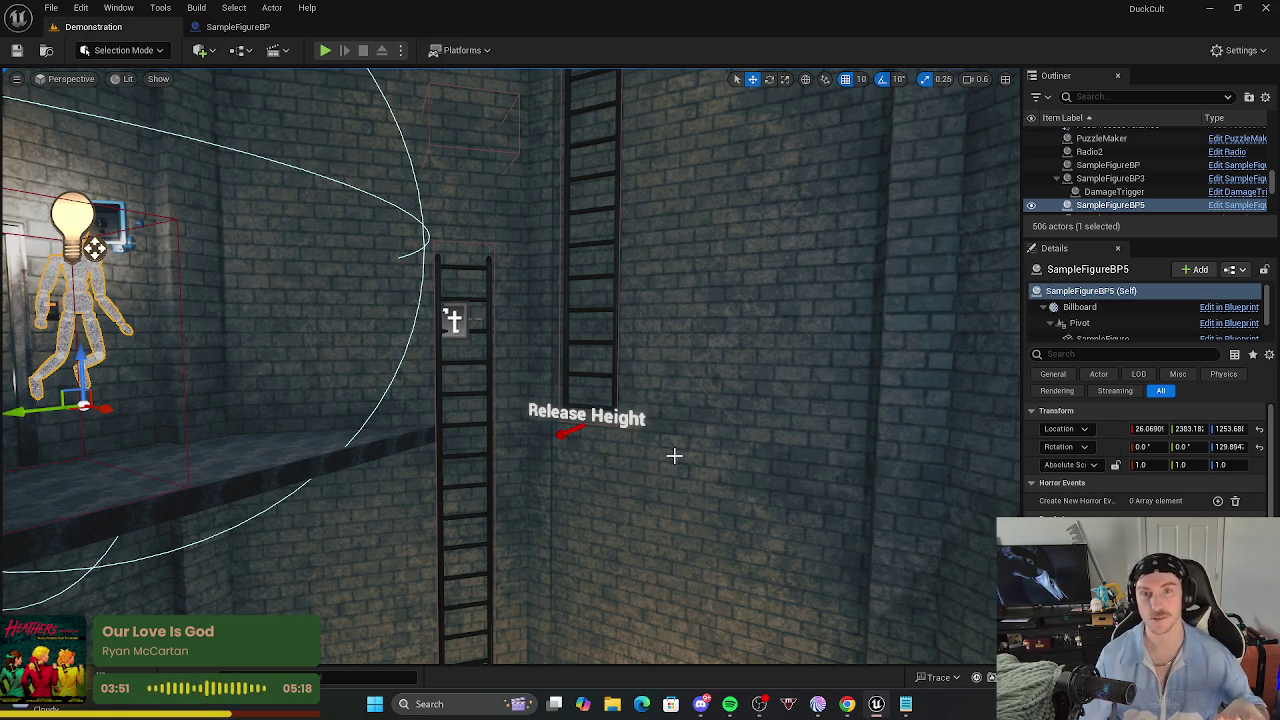
mouse_move(663, 362)
left_mouse_down()
mouse_move(663, 220)
mouse_move(663, 420)
mouse_move(663, 320)
left_mouse_up()
key("f")
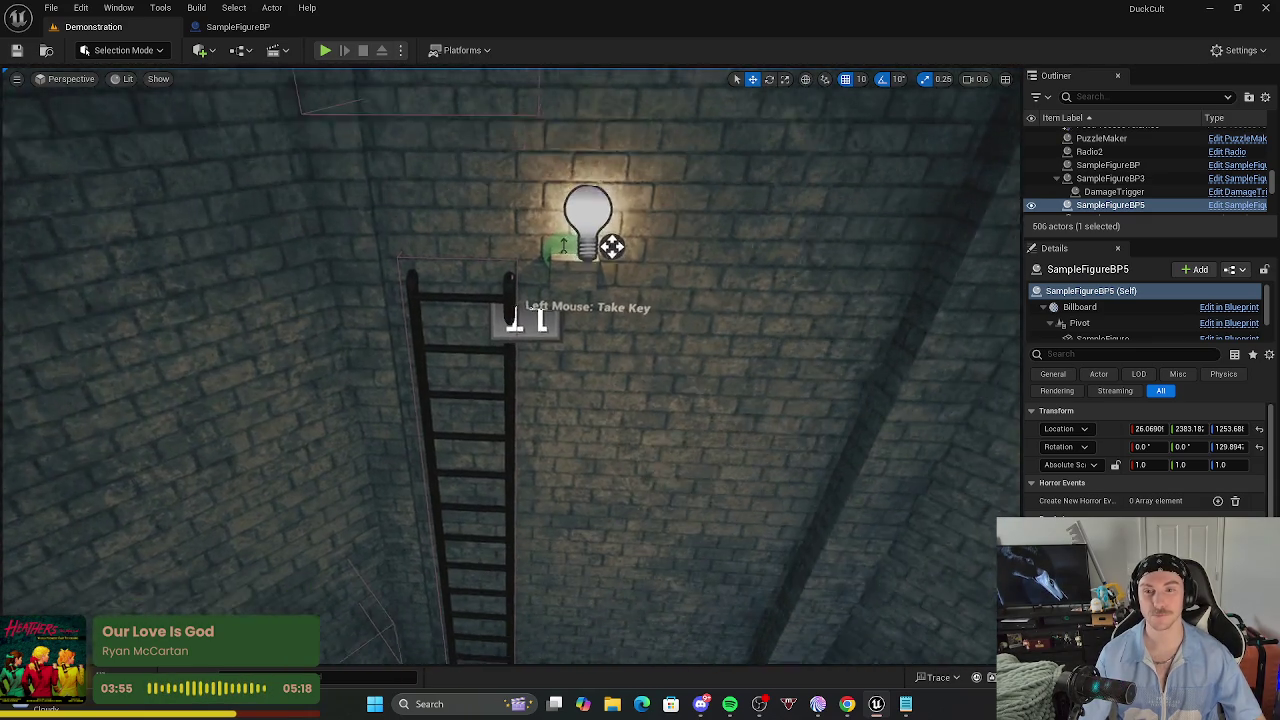
left_click_drag(510, 365, 510, 80)
mouse_move(663, 428)
left_mouse_down()
mouse_move(663, 370)
mouse_move(690, 380)
mouse_move(663, 428)
mouse_move(294, 289)
left_mouse_up()
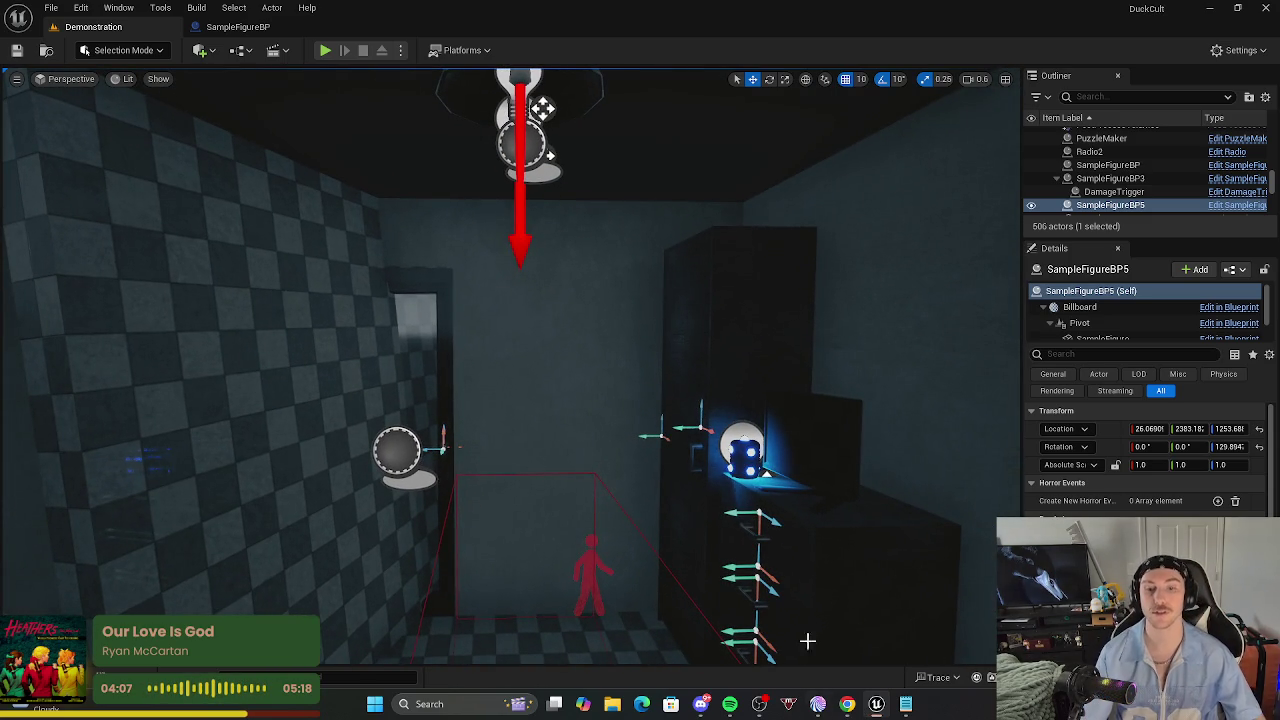
Bring up the game design document scrolled to its Boss Concepts list.
left_click(845, 707)
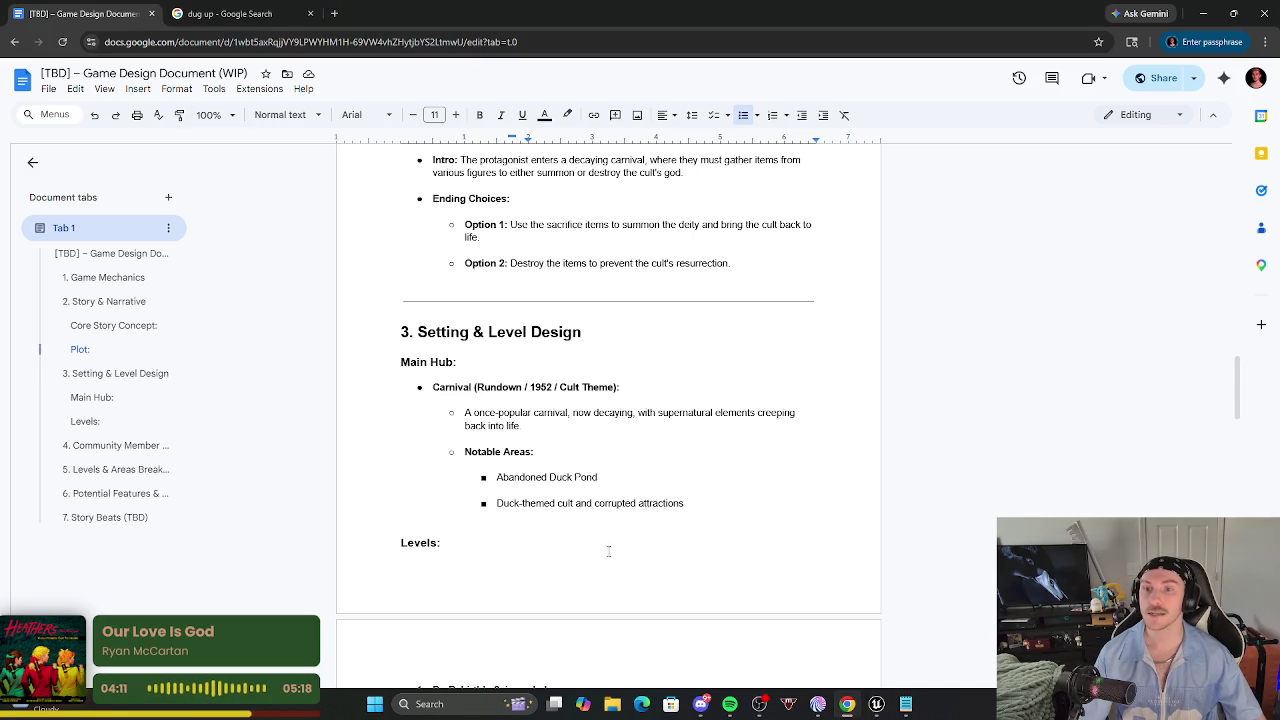
scroll(670, 430, "up", 4)
scroll(651, 400, "up", 10)
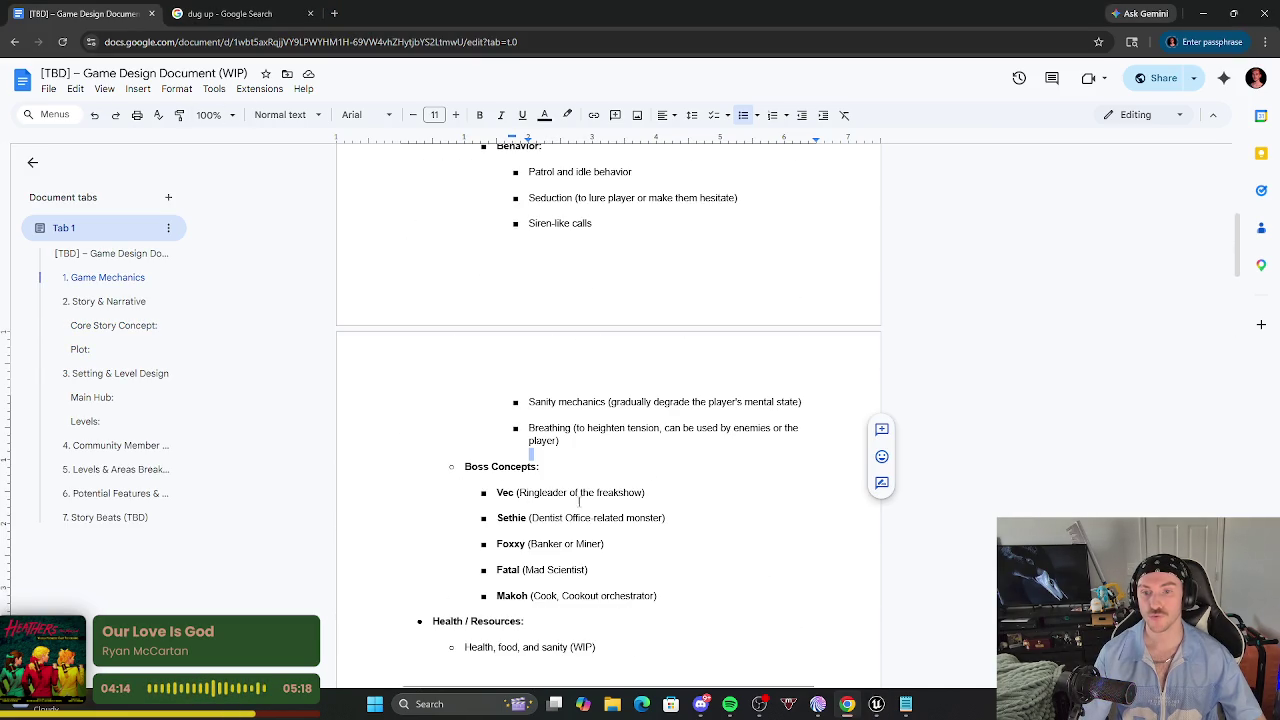
Search images for 'ringleader of a freakshow' in a new tab and browse them.
left_click(337, 15)
type("rin")
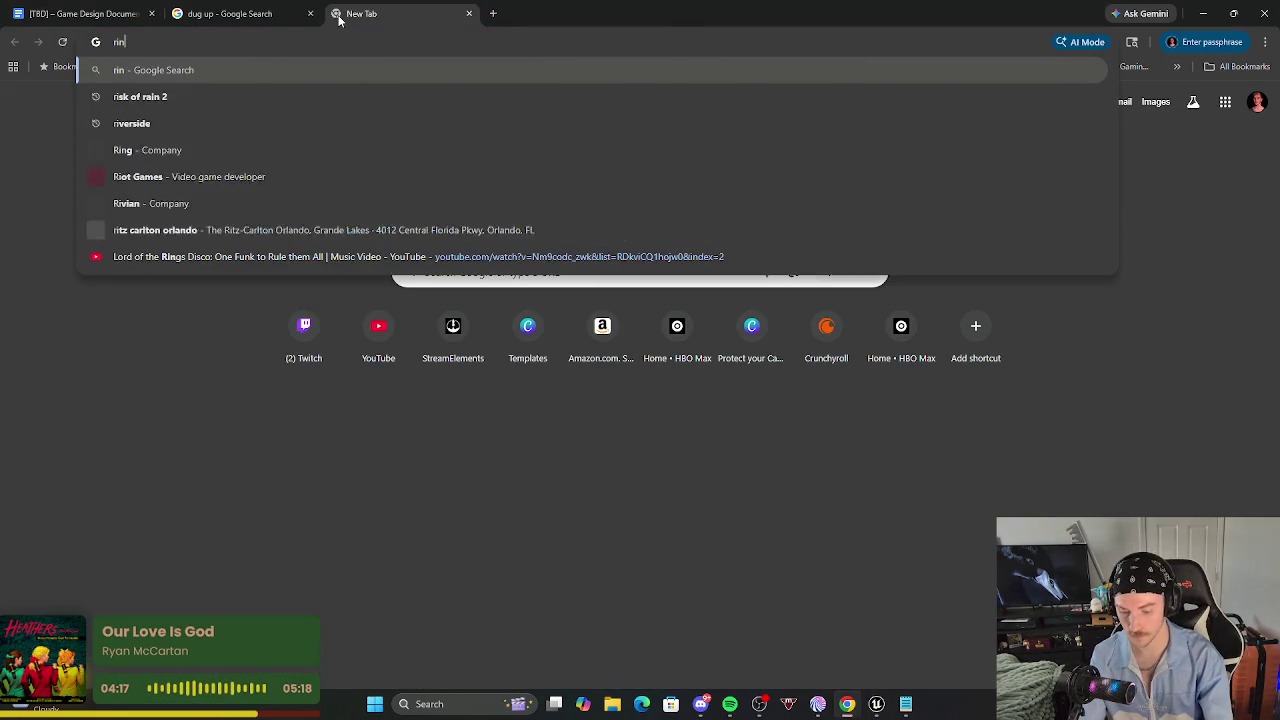
type("gleader of a f")
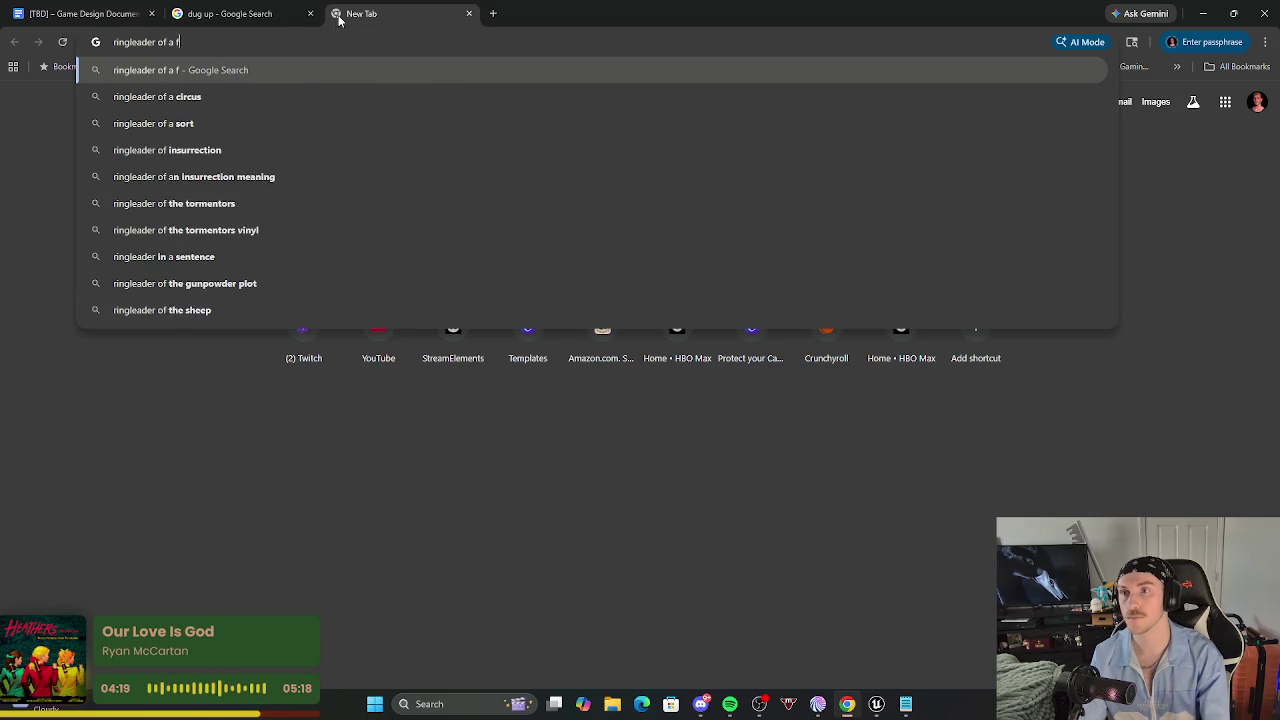
type("reakshow")
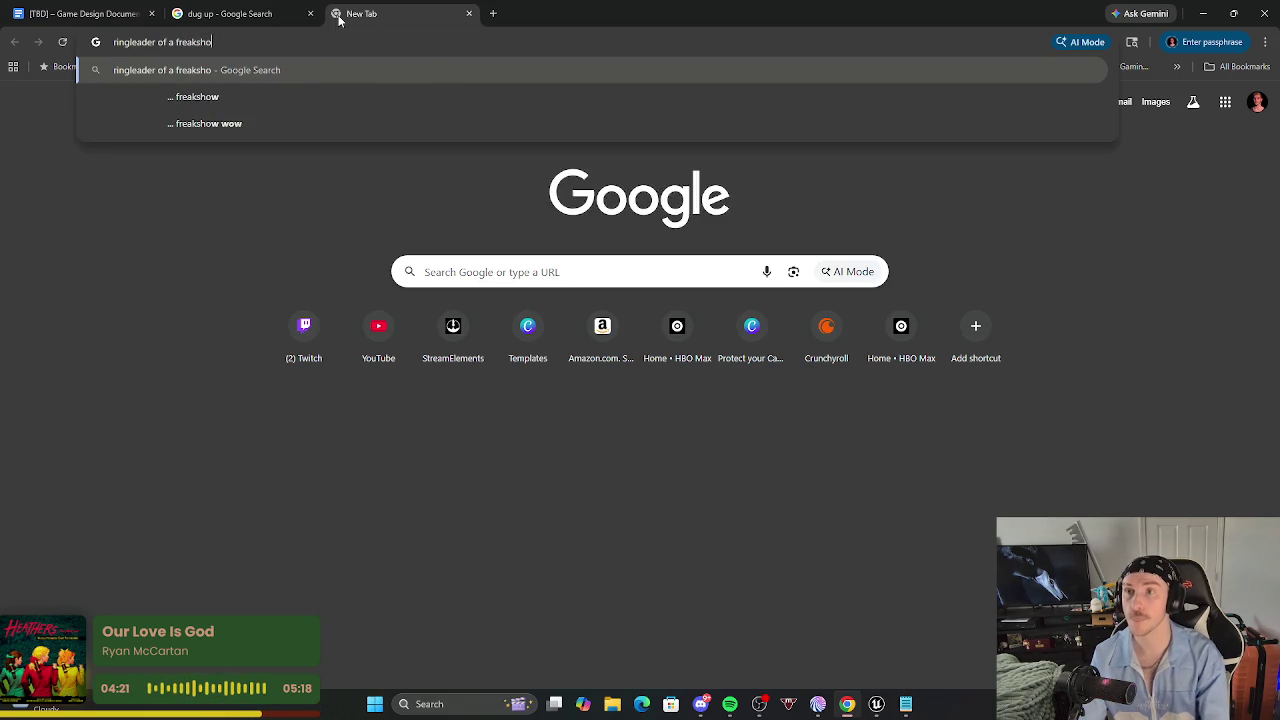
key("Return")
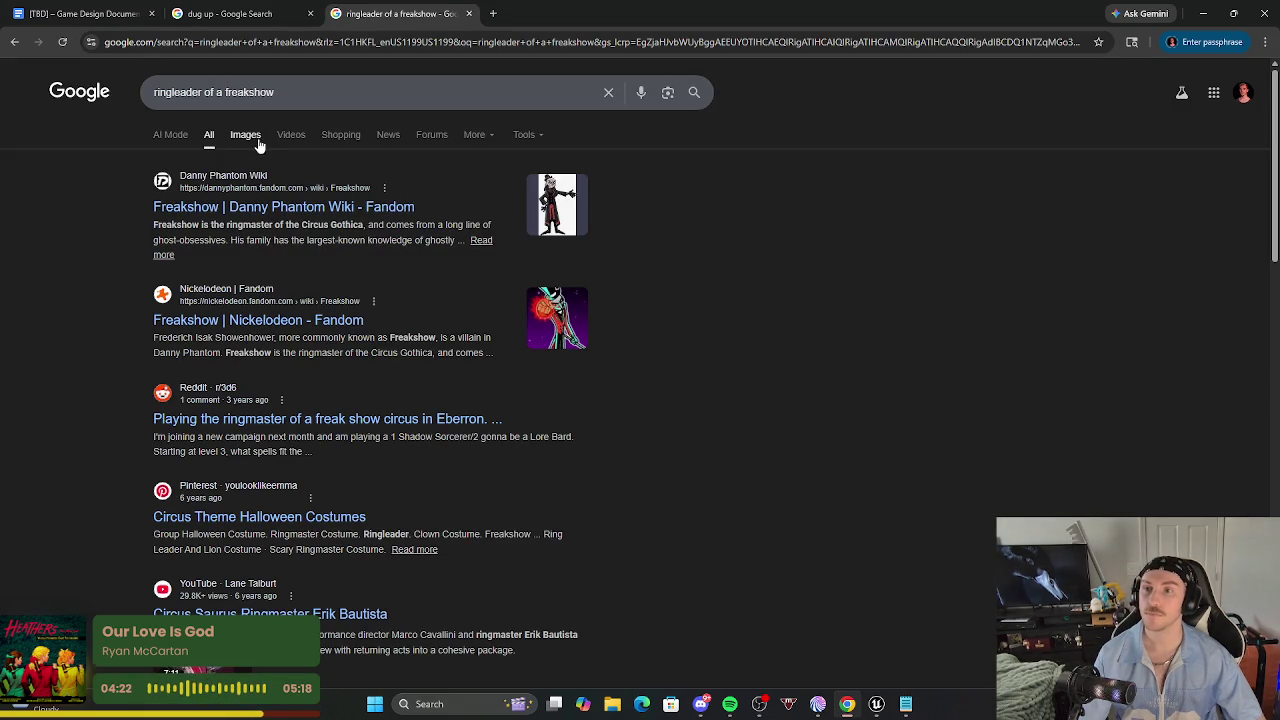
left_click(251, 141)
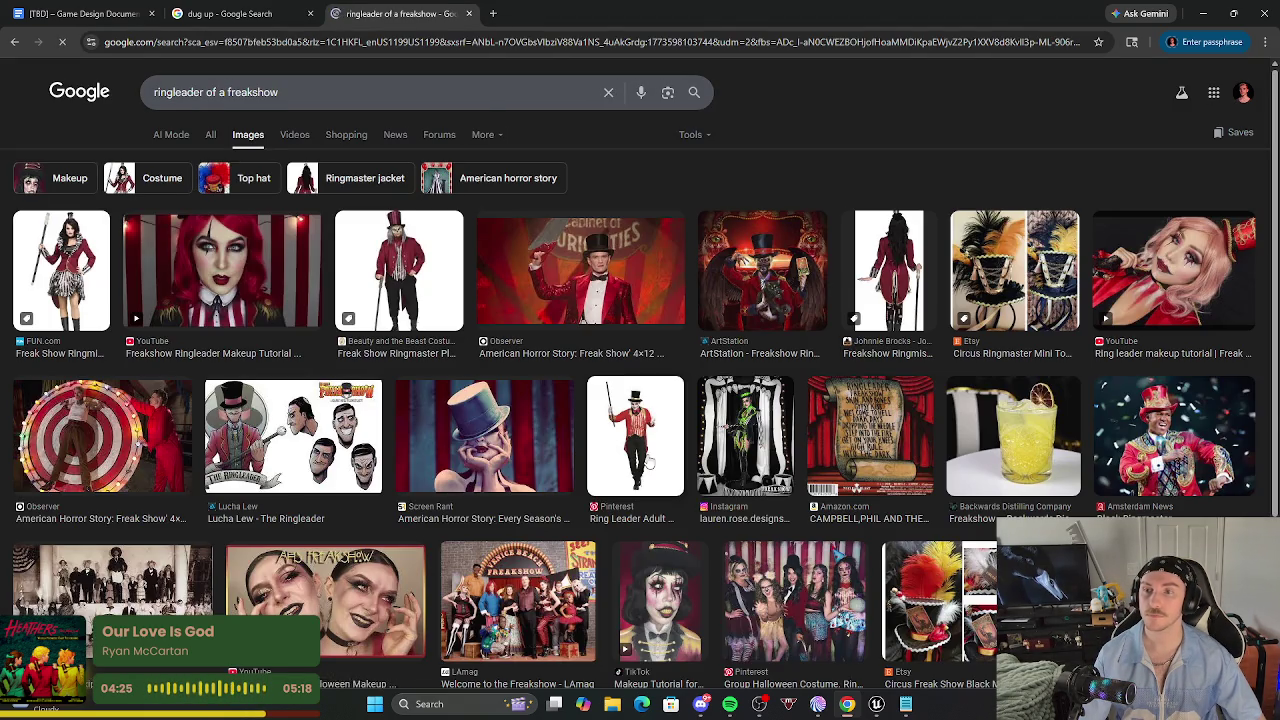
scroll(625, 525, "down", 1)
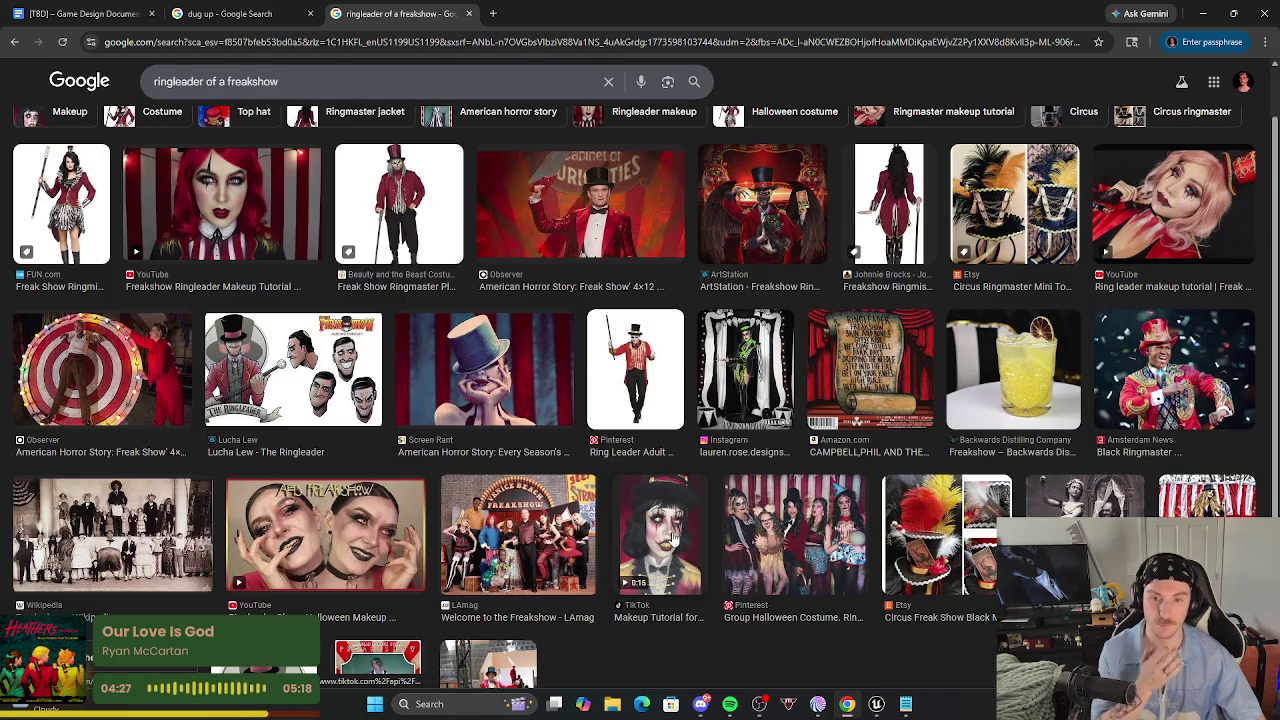
scroll(669, 518, "down", 2)
scroll(669, 518, "up", 3)
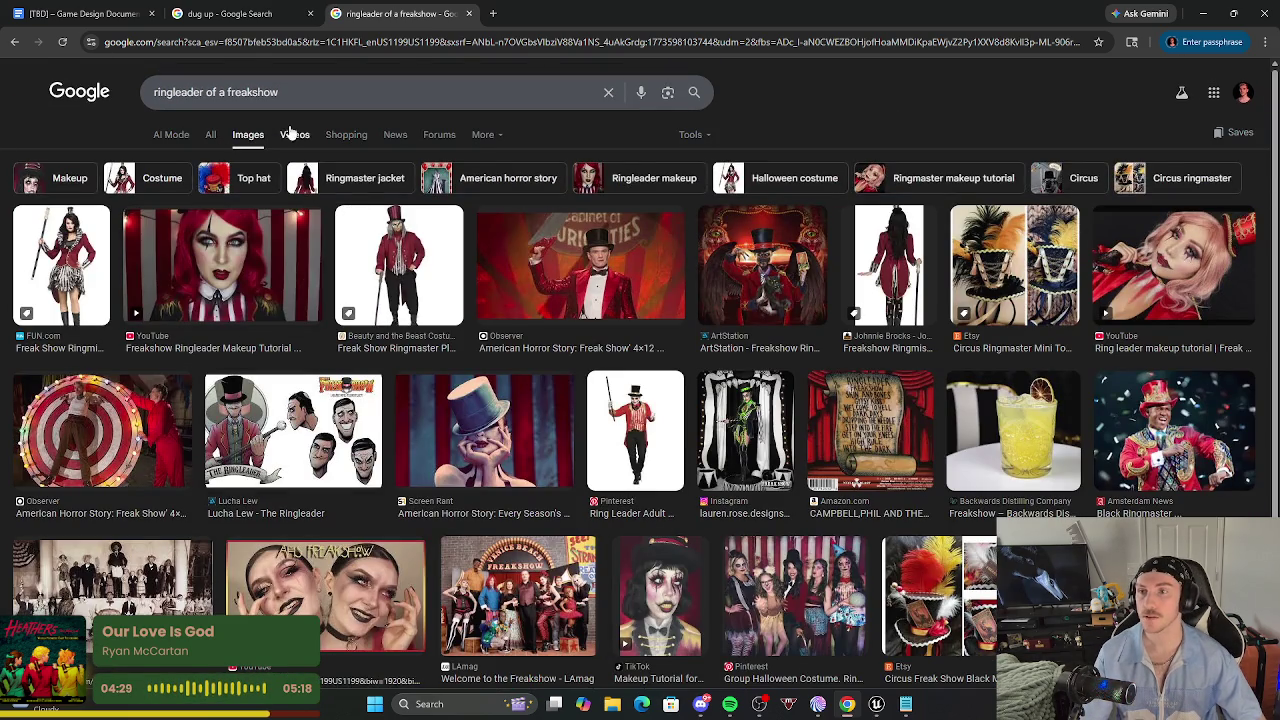
Trim the query to 'freakshow' and browse its image results.
left_click_drag(224, 92, 130, 90)
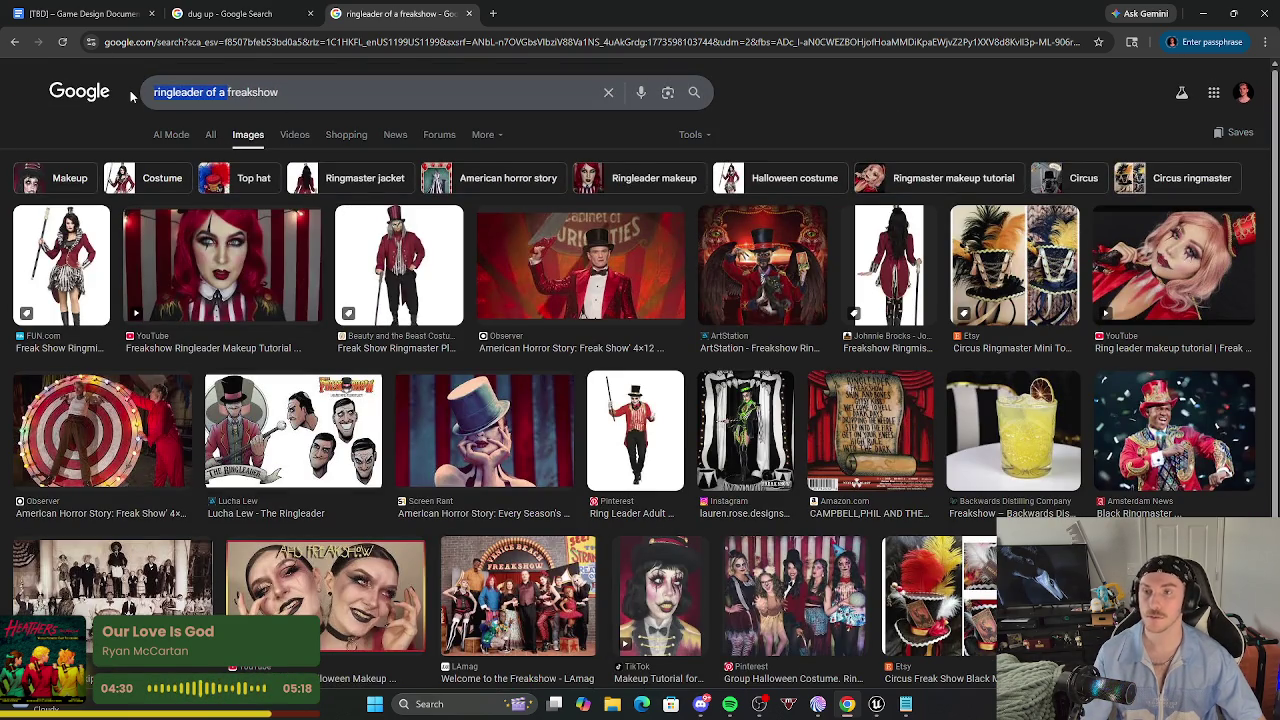
key("BackSpace")
key("Return")
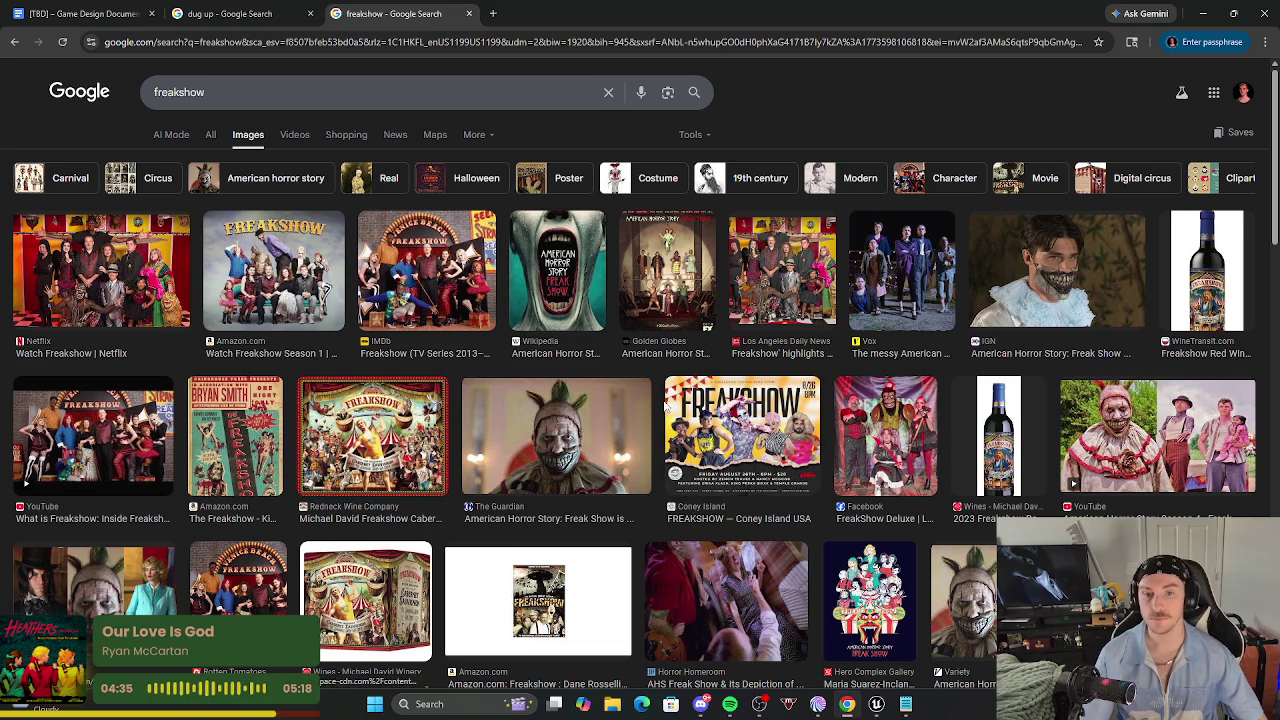
scroll(675, 420, "down", 2)
scroll(590, 484, "down", 2)
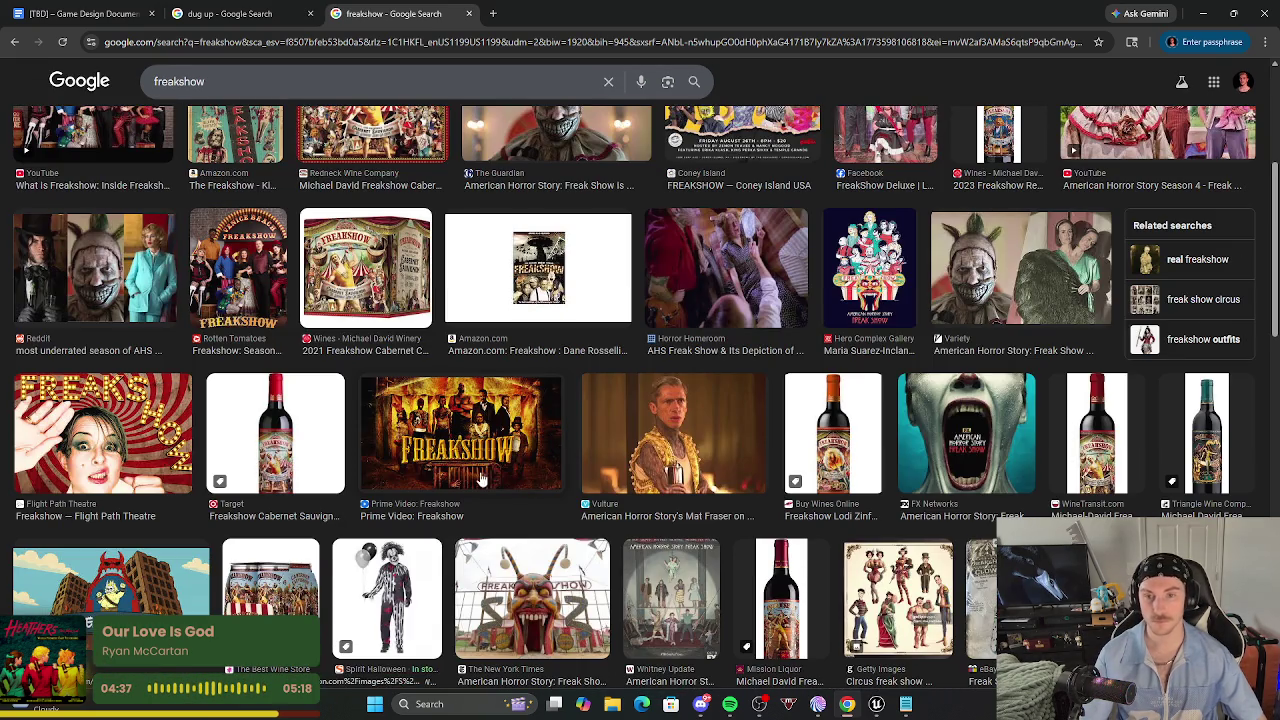
left_click(339, 84)
Search images for 'freakshow environment' and browse the results.
type("nev")
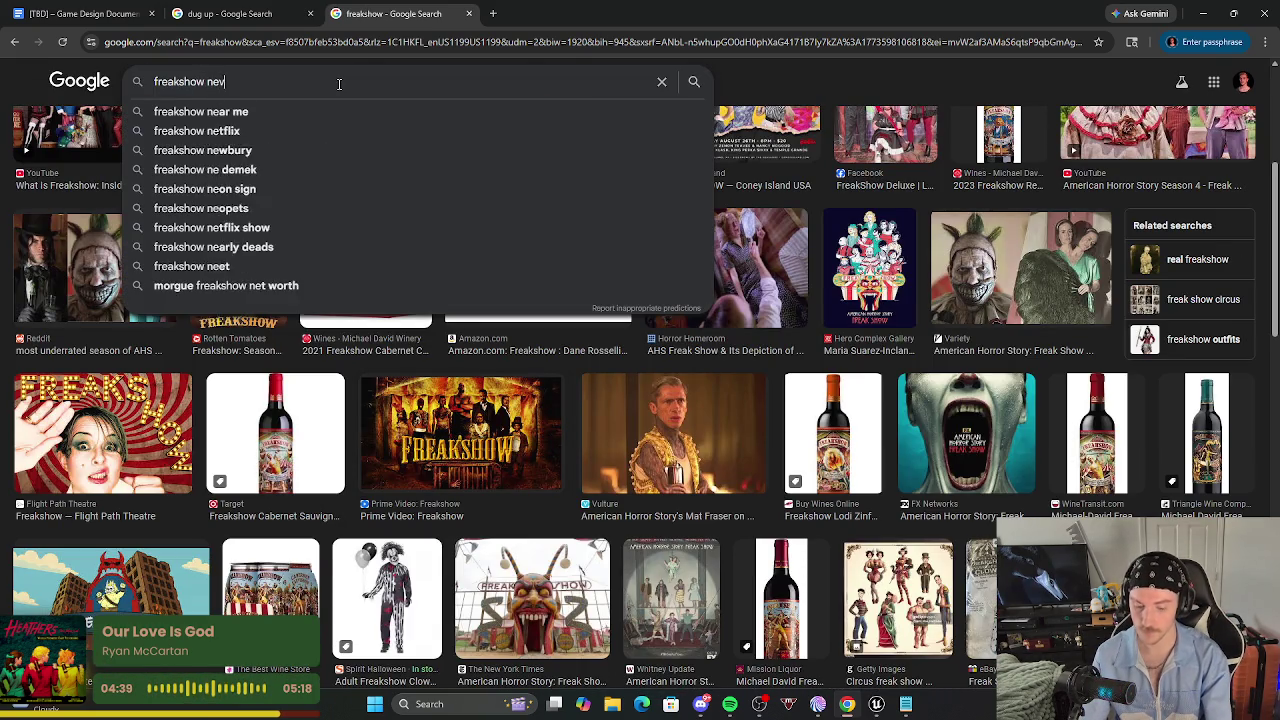
key("BackSpace")
key("BackSpace")
key("BackSpace")
type("environment")
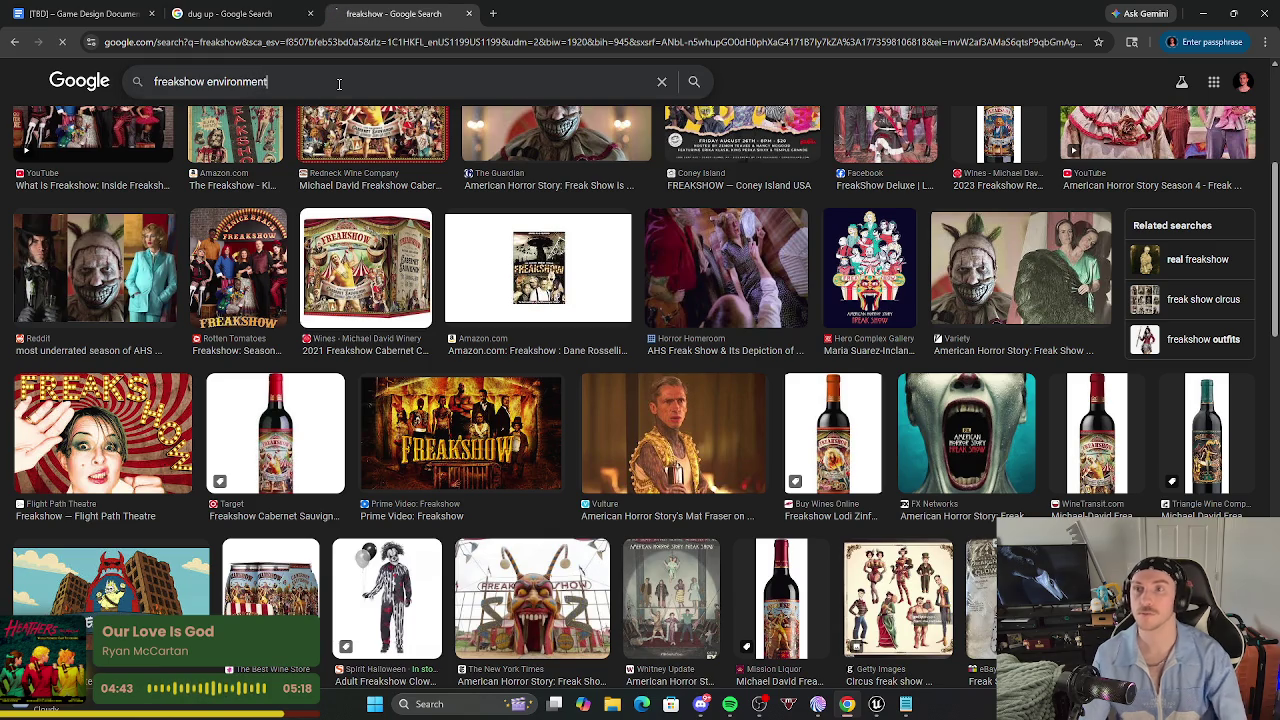
key("Return")
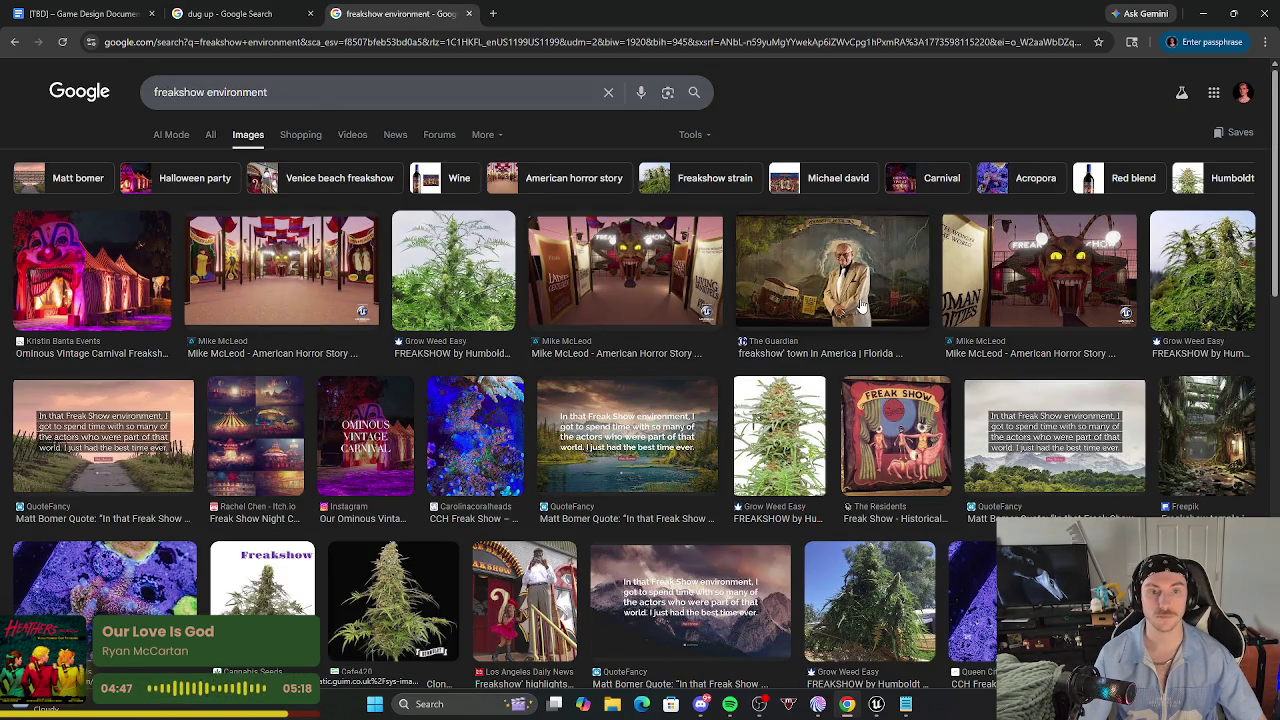
scroll(683, 364, "down", 1)
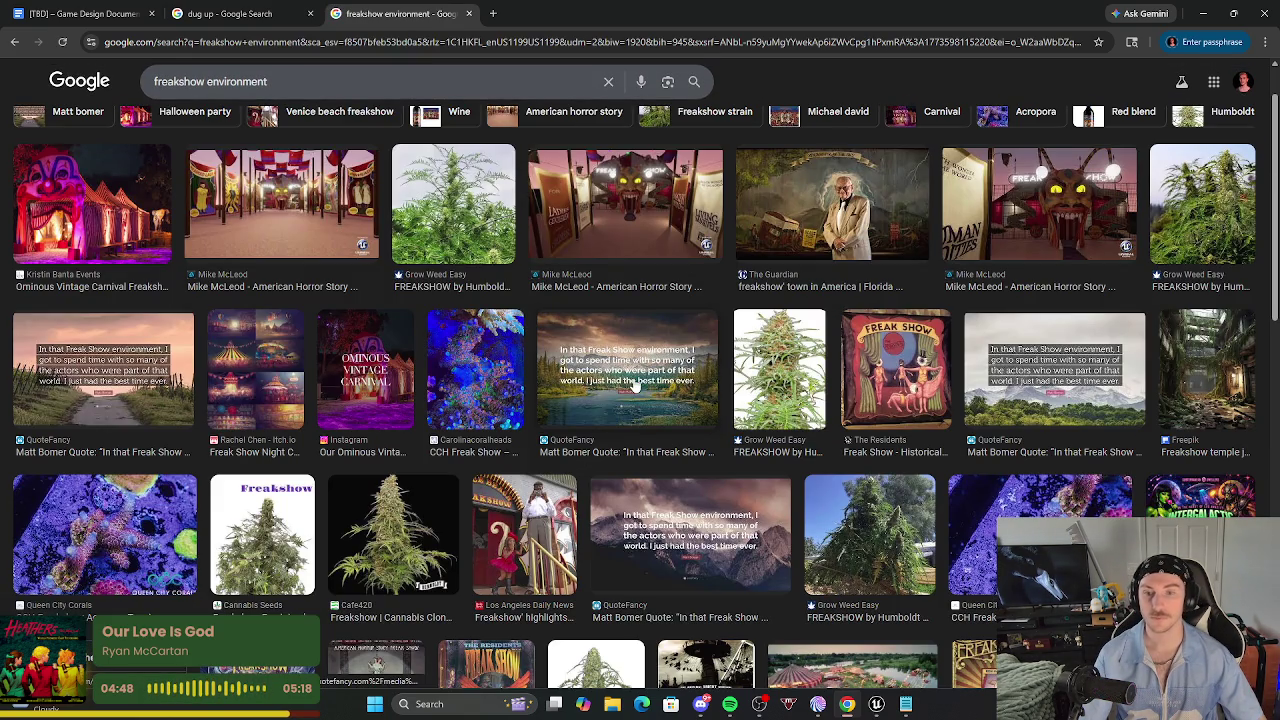
scroll(633, 387, "up", 1)
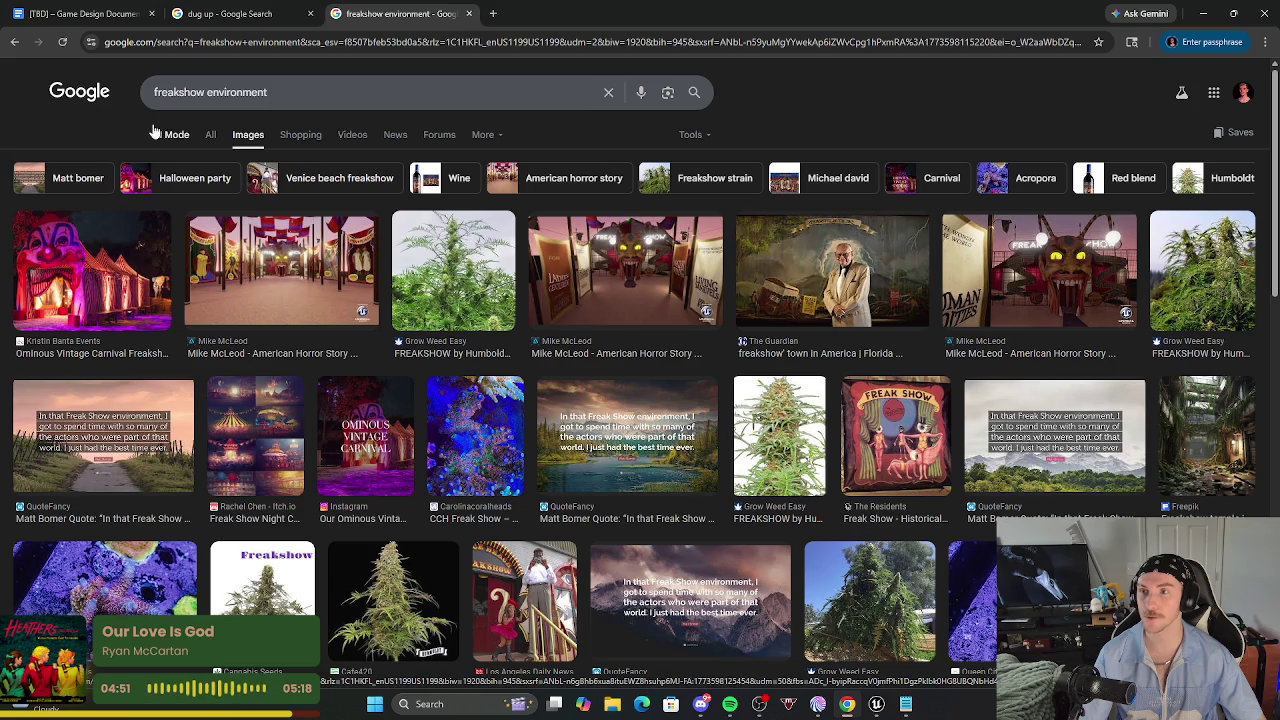
Return to the Google home page and run a new search for 'carnival'.
left_click(211, 134)
left_click(80, 92)
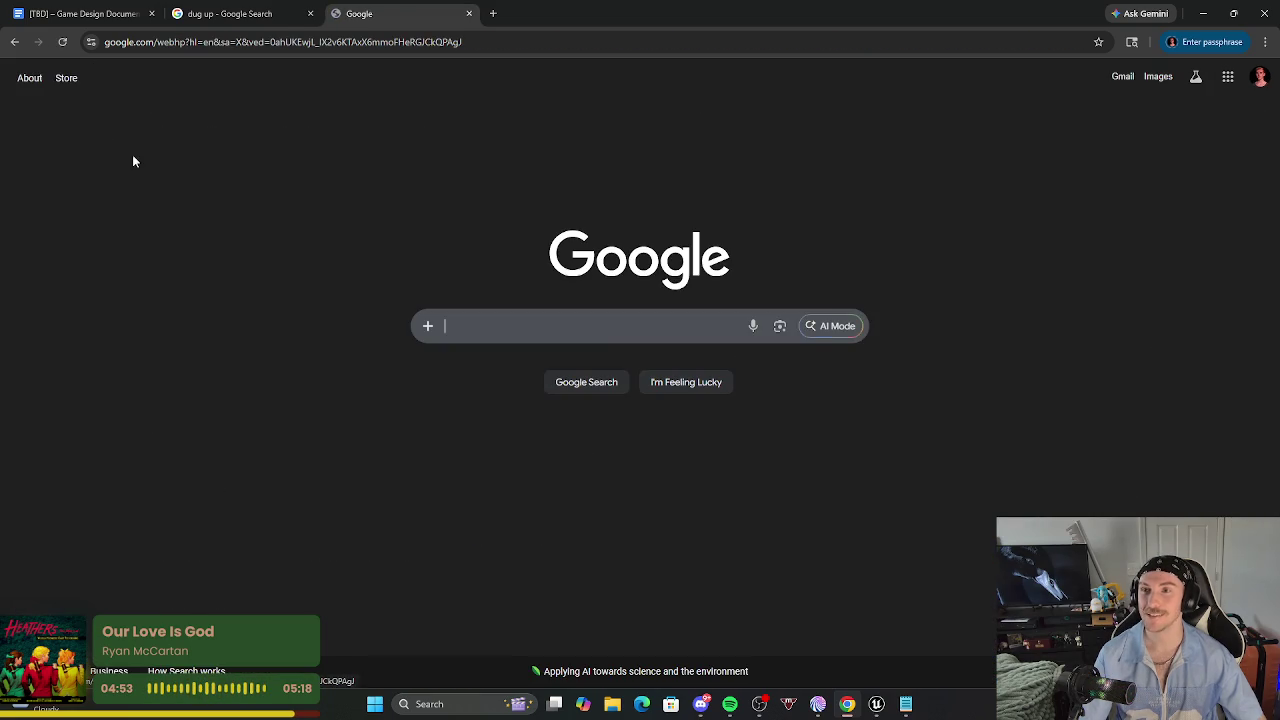
left_click(593, 324)
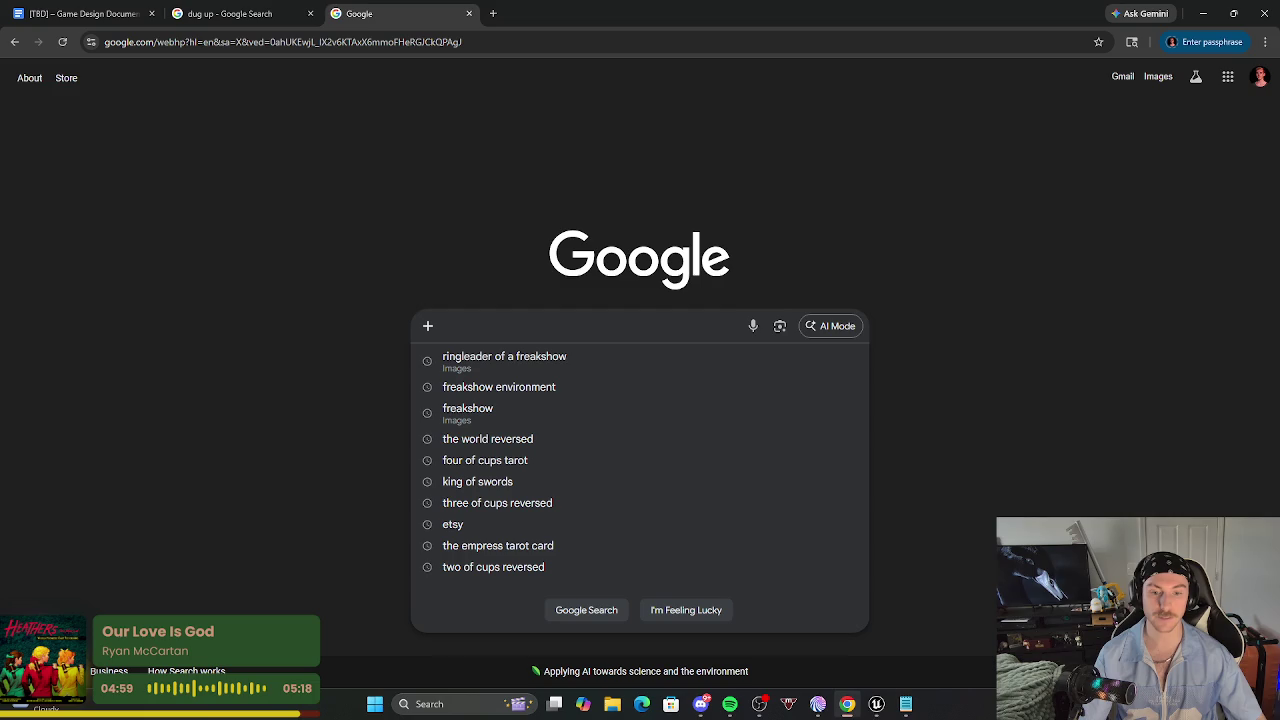
left_click(876, 705)
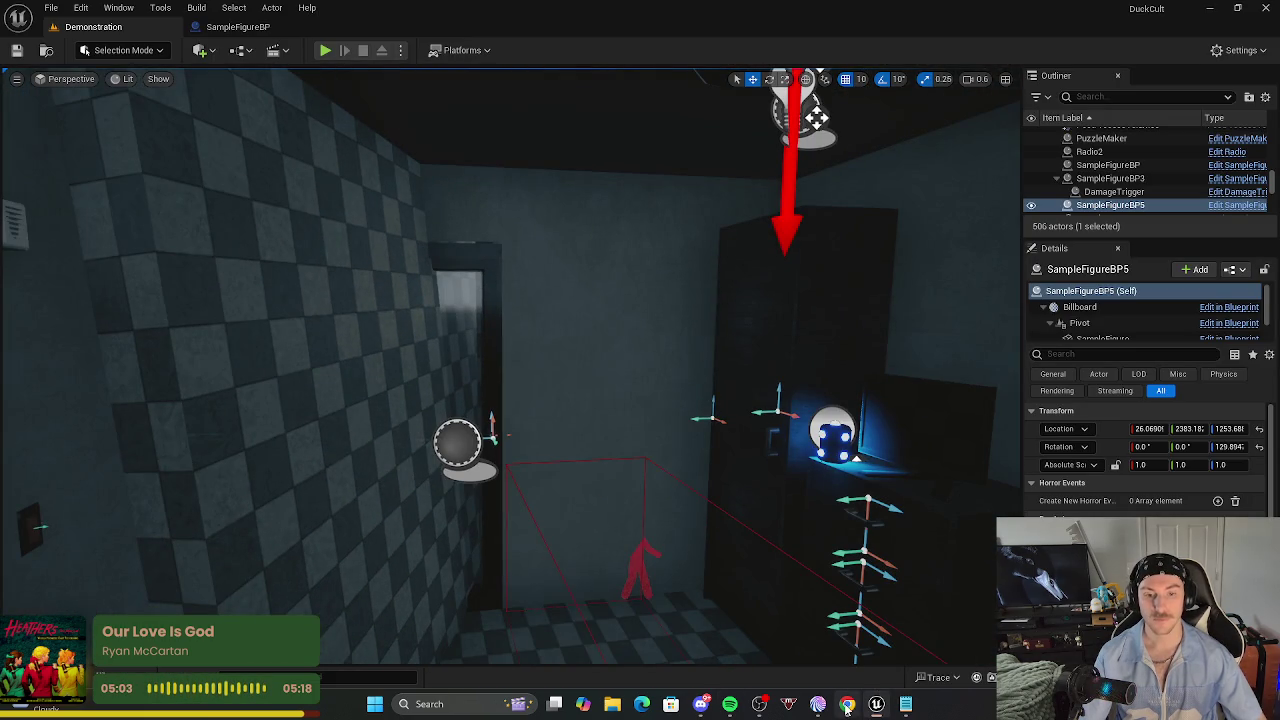
left_click(847, 704)
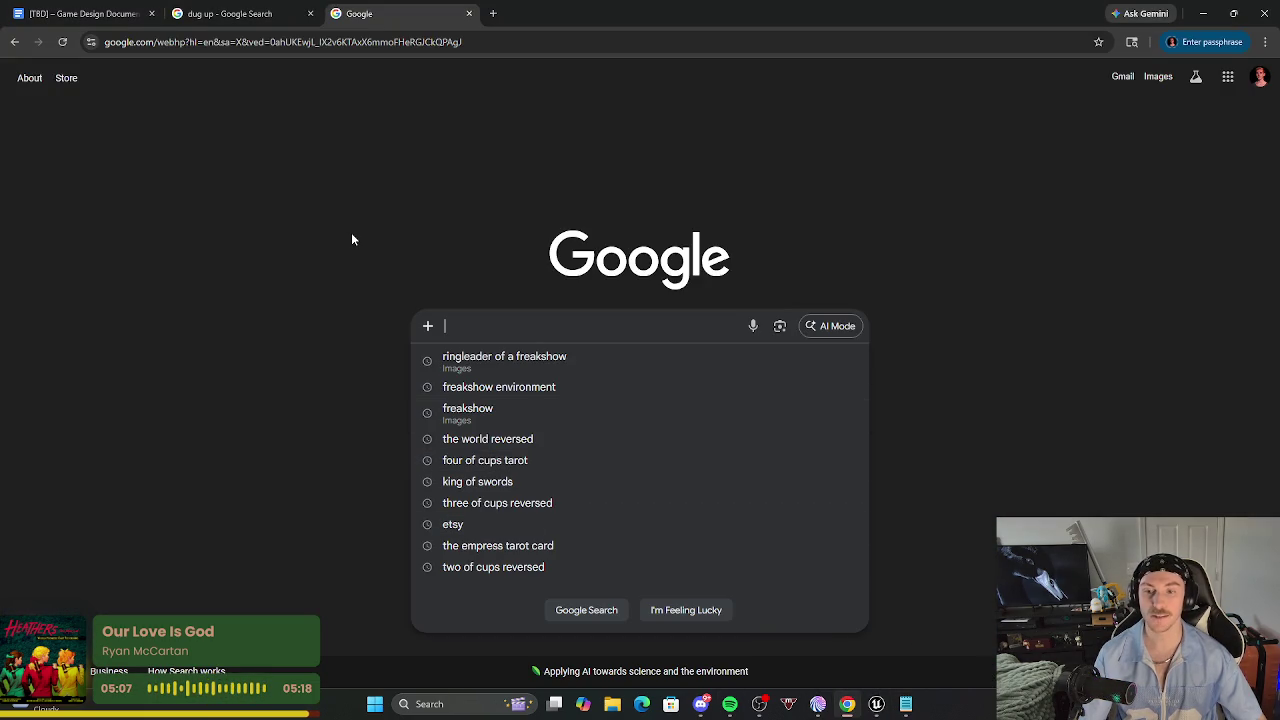
type("carnival")
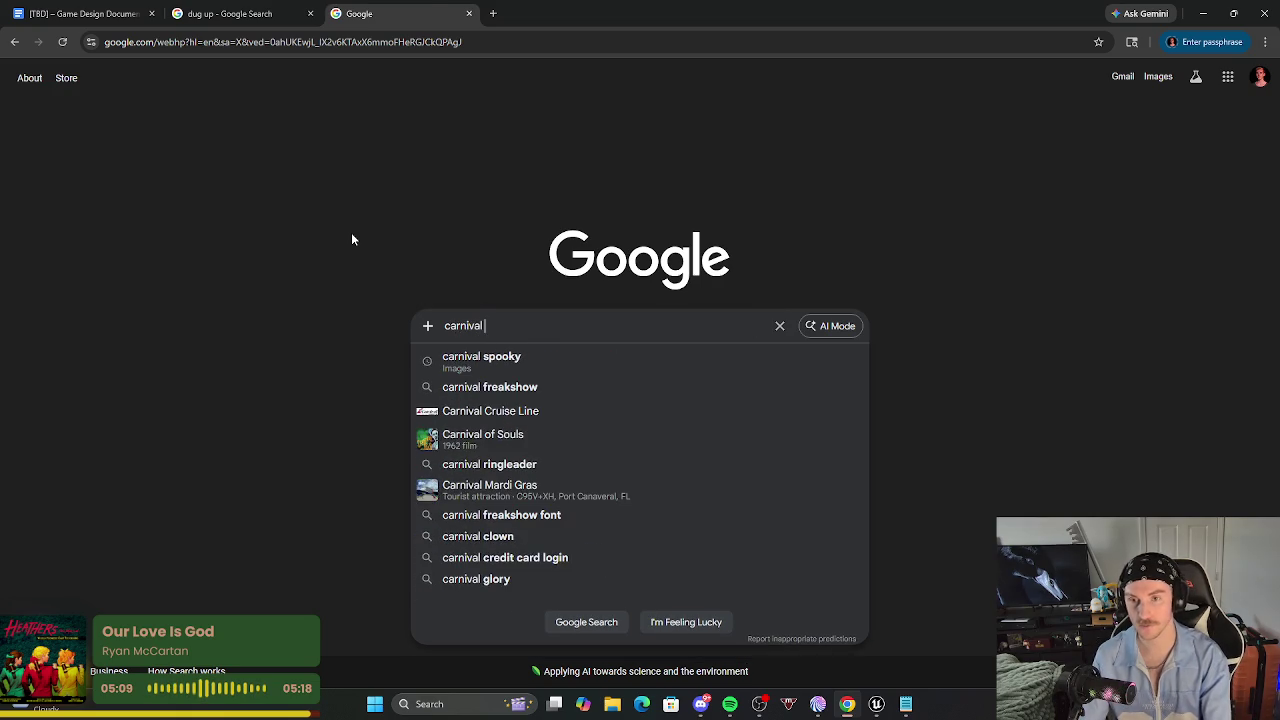
key("Return")
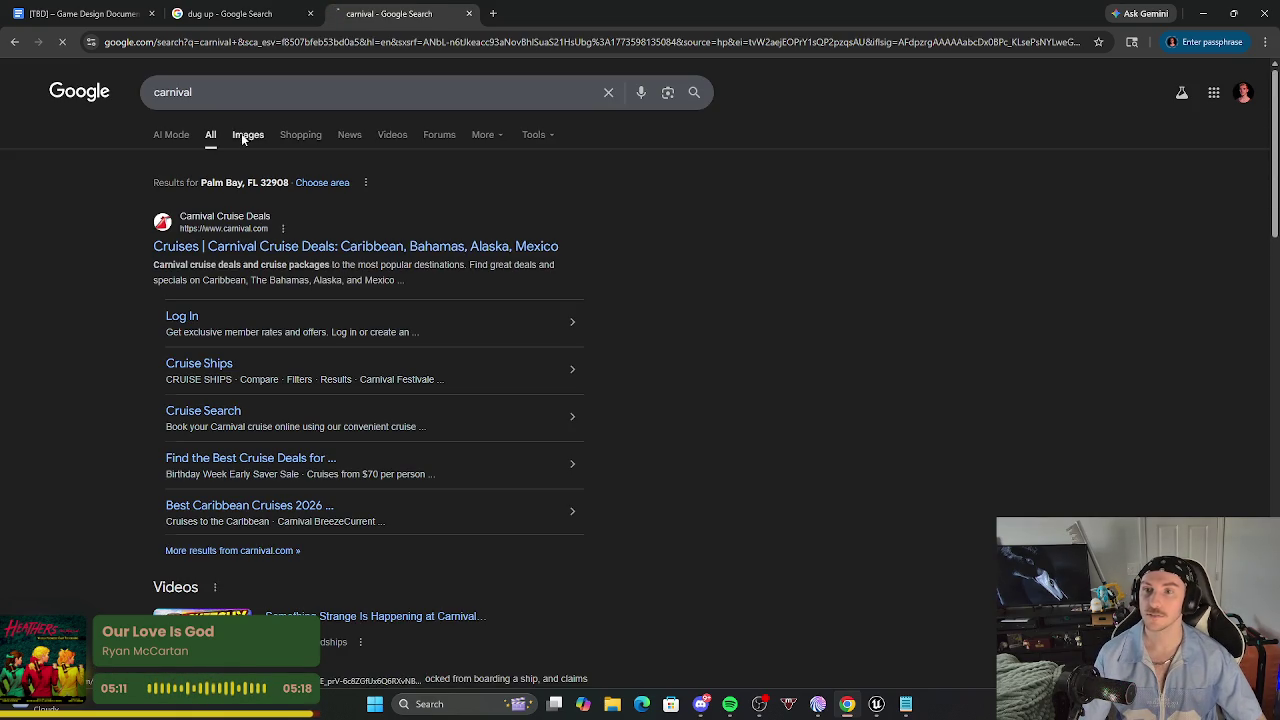
Show carnival circus image results, then change the query to 'creepy circus'.
left_click(240, 137)
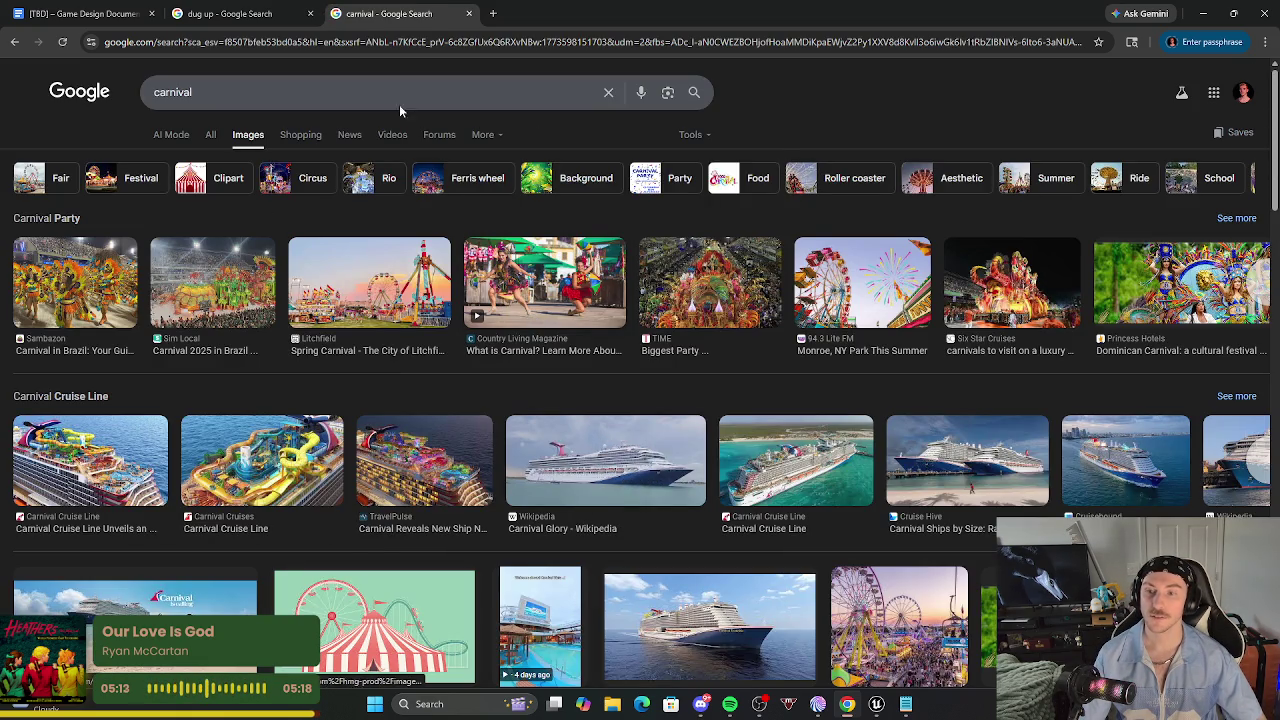
left_click(331, 92)
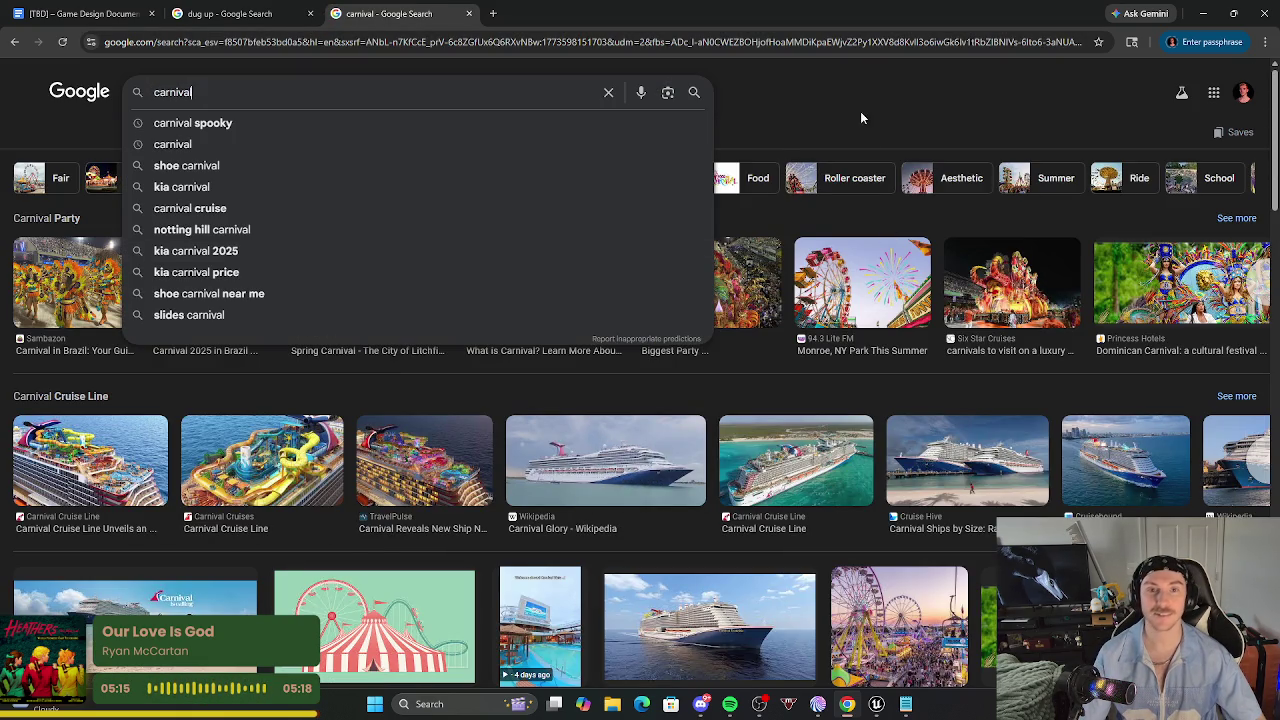
left_click(862, 117)
scroll(706, 306, "down", 1)
scroll(660, 400, "up", 1)
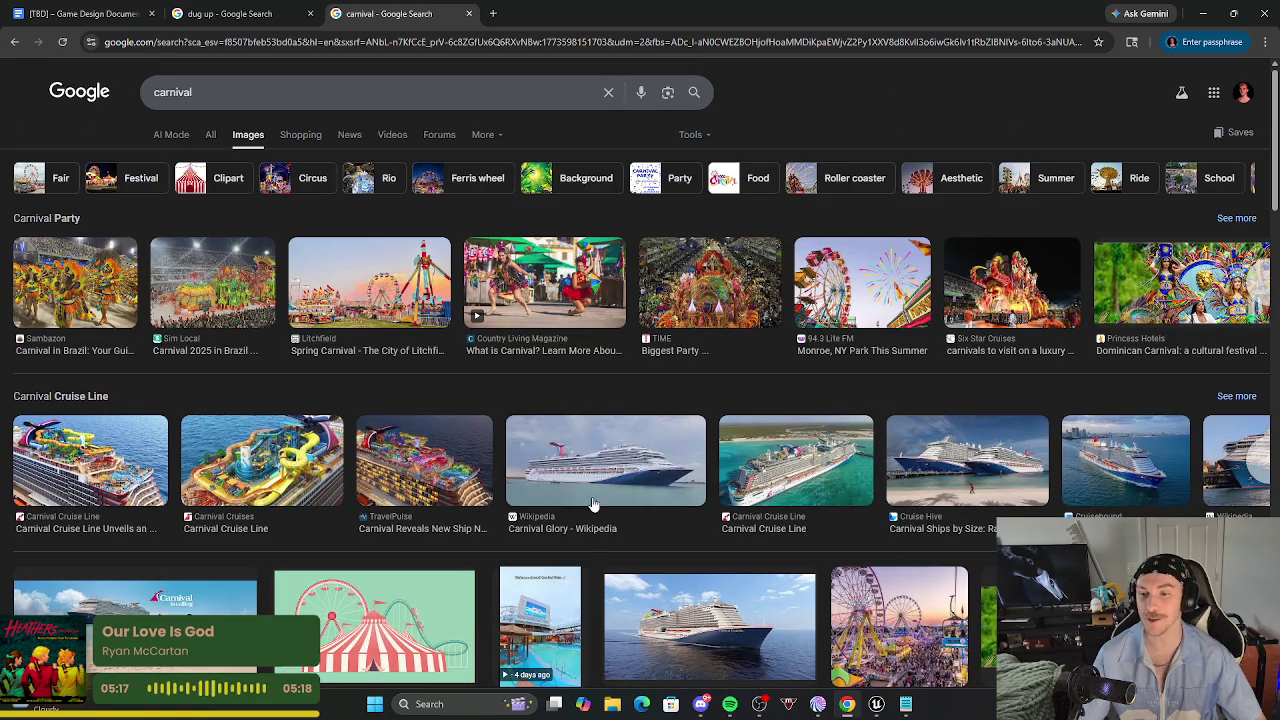
left_click(286, 188)
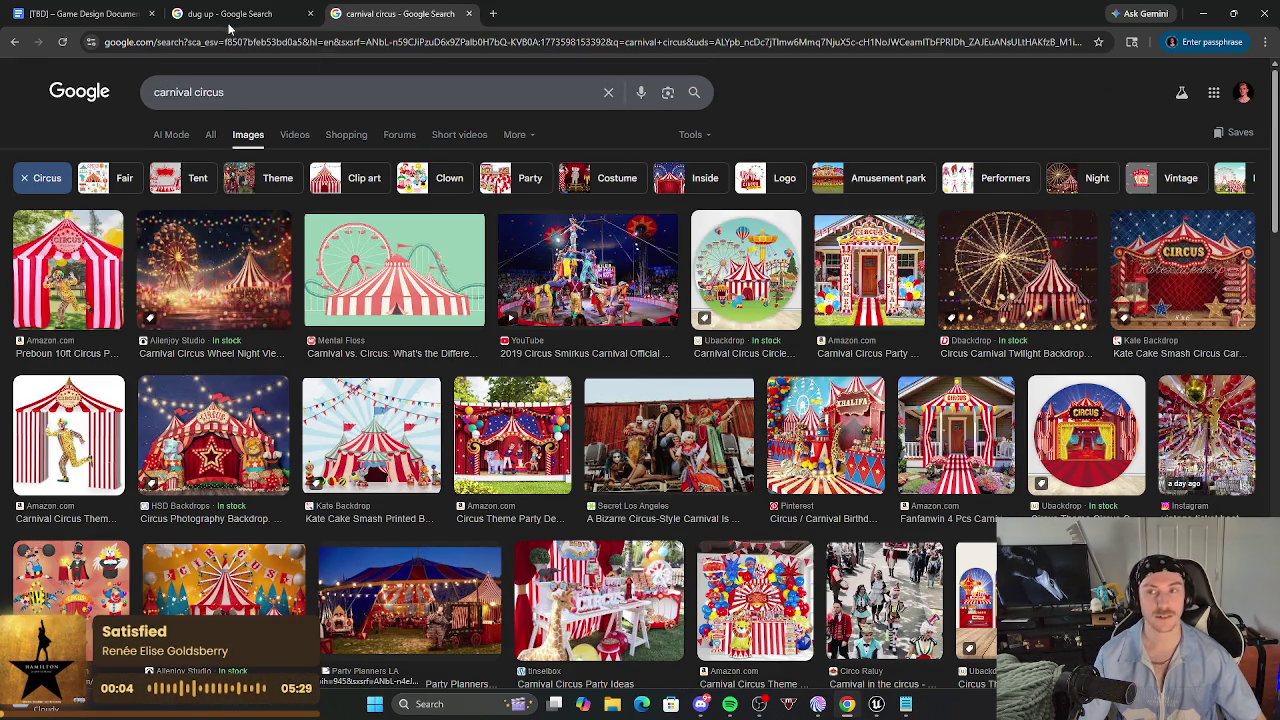
left_click_drag(192, 92, 145, 92)
type("creepy")
key("Return")
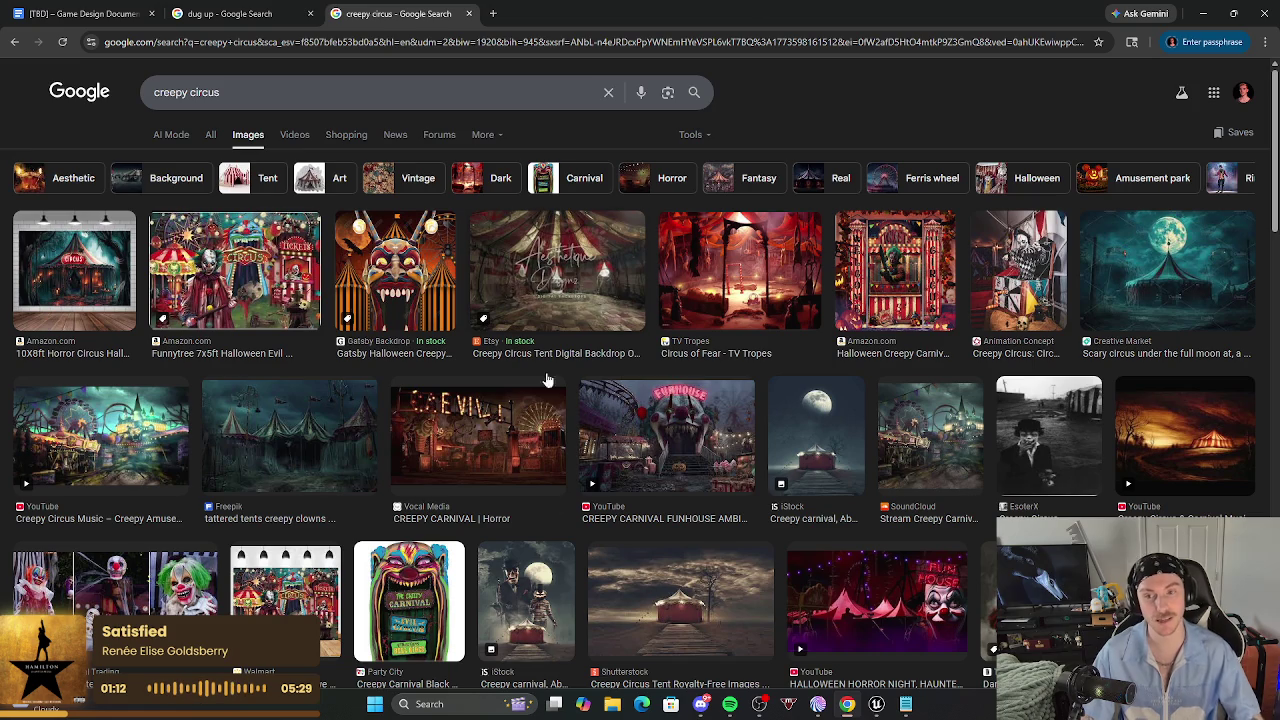
Browse the creepy circus results, previewing the tattered tents, Stream Creepy Carnival and CREEPY CARNIVAL | Horror images.
left_click(310, 428)
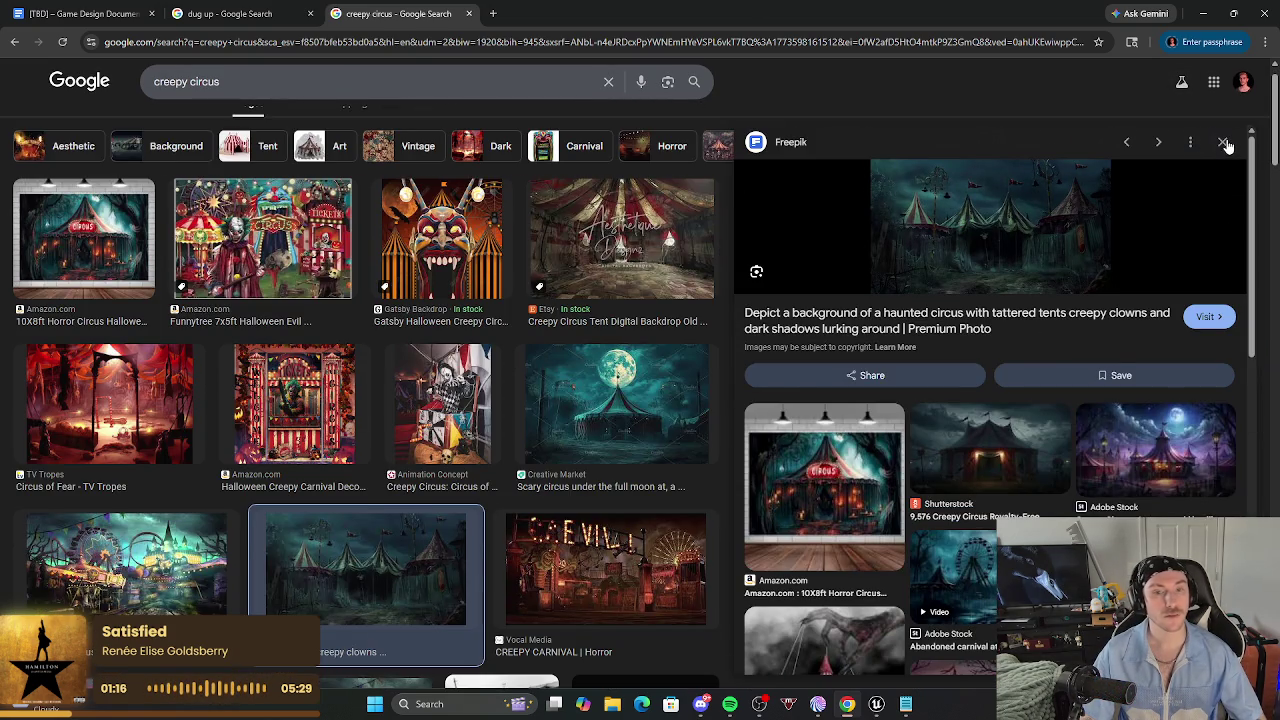
left_click(1224, 142)
scroll(772, 428, "down", 5)
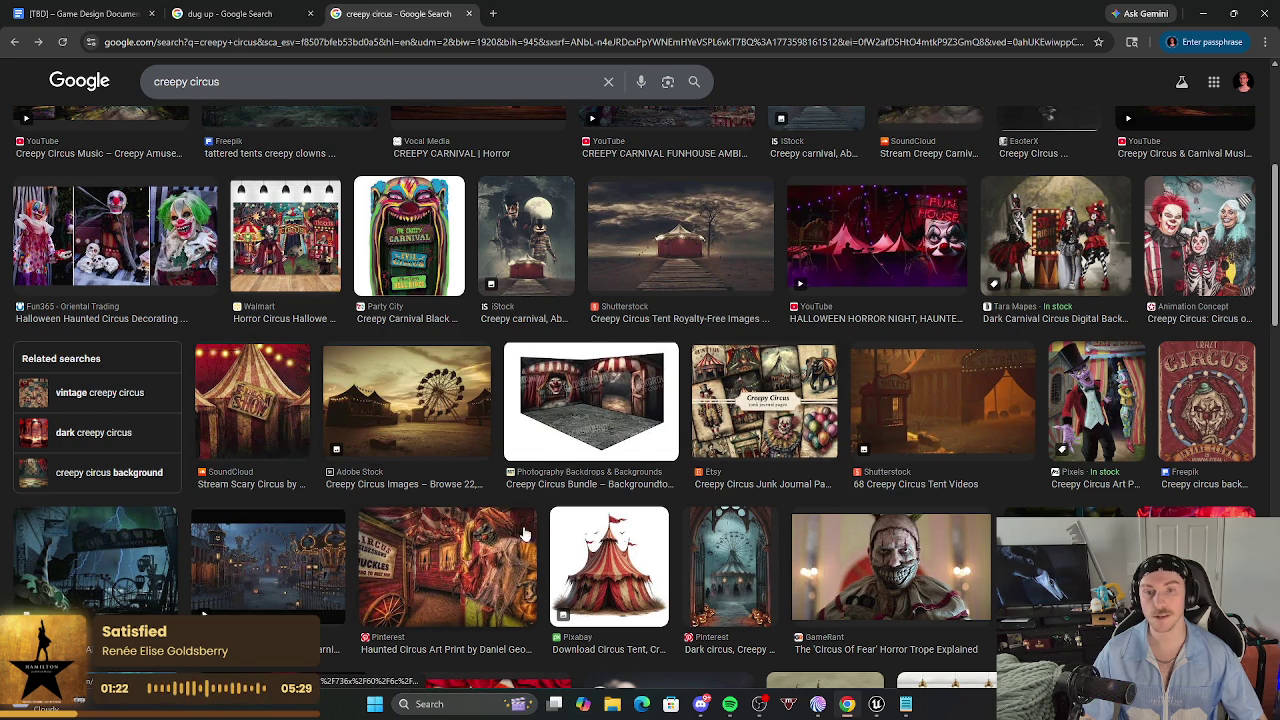
scroll(572, 462, "down", 2)
scroll(570, 457, "up", 5)
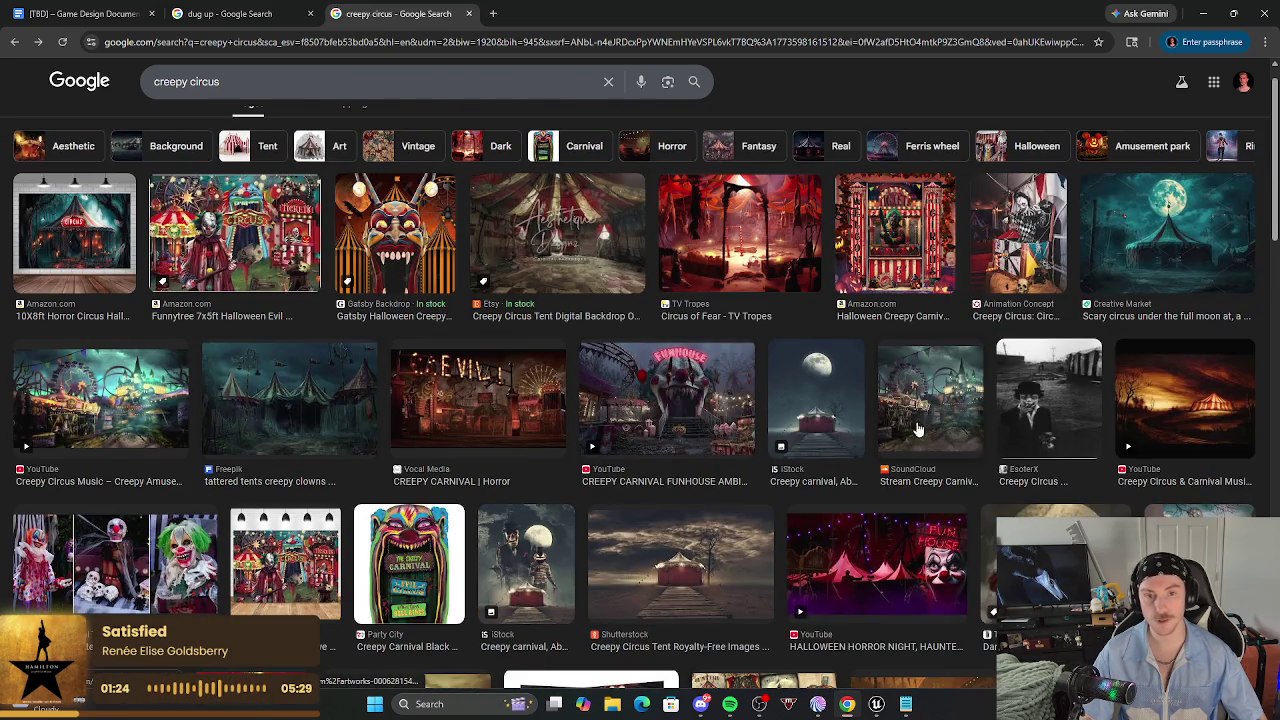
left_click(911, 420)
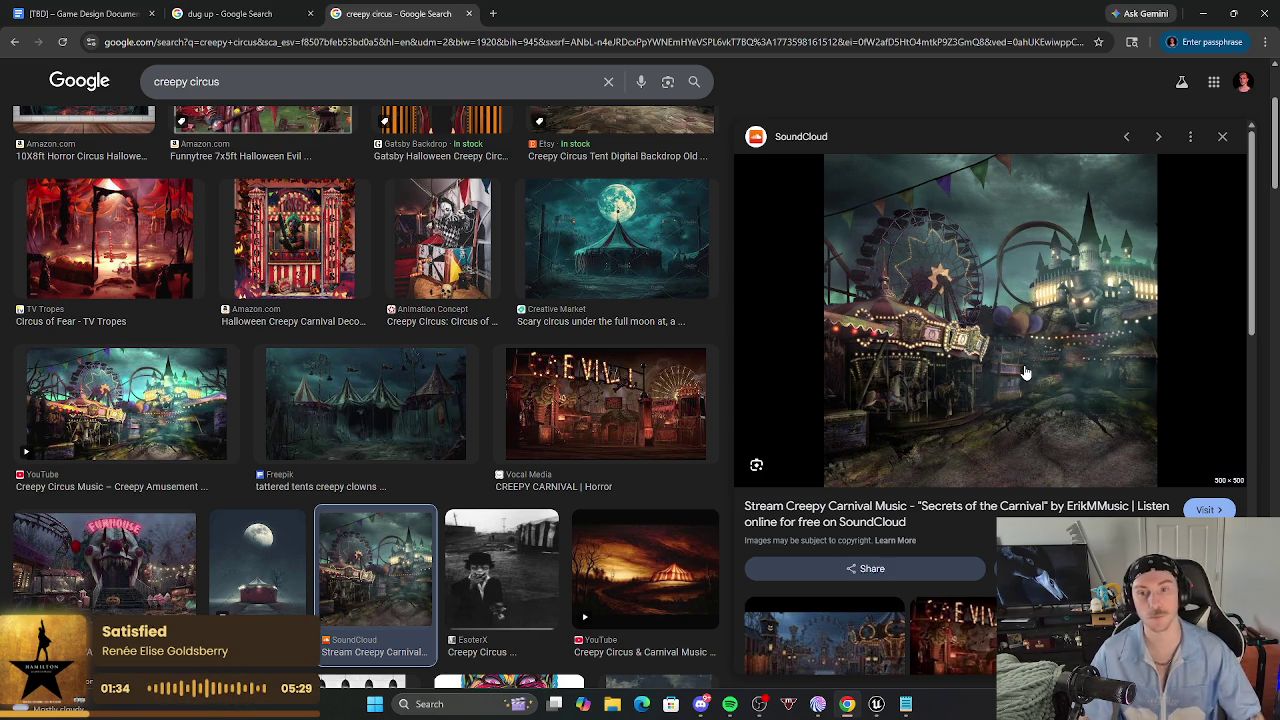
left_click(667, 403)
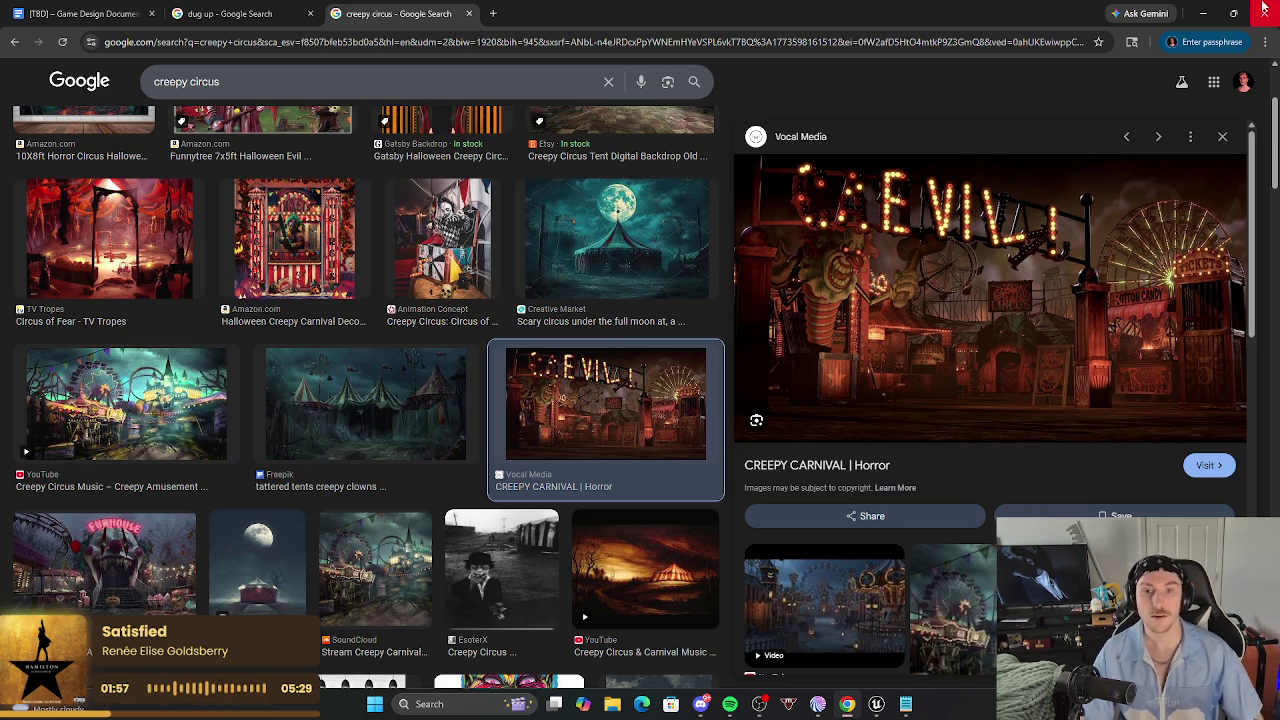
scroll(425, 306, "down", 2)
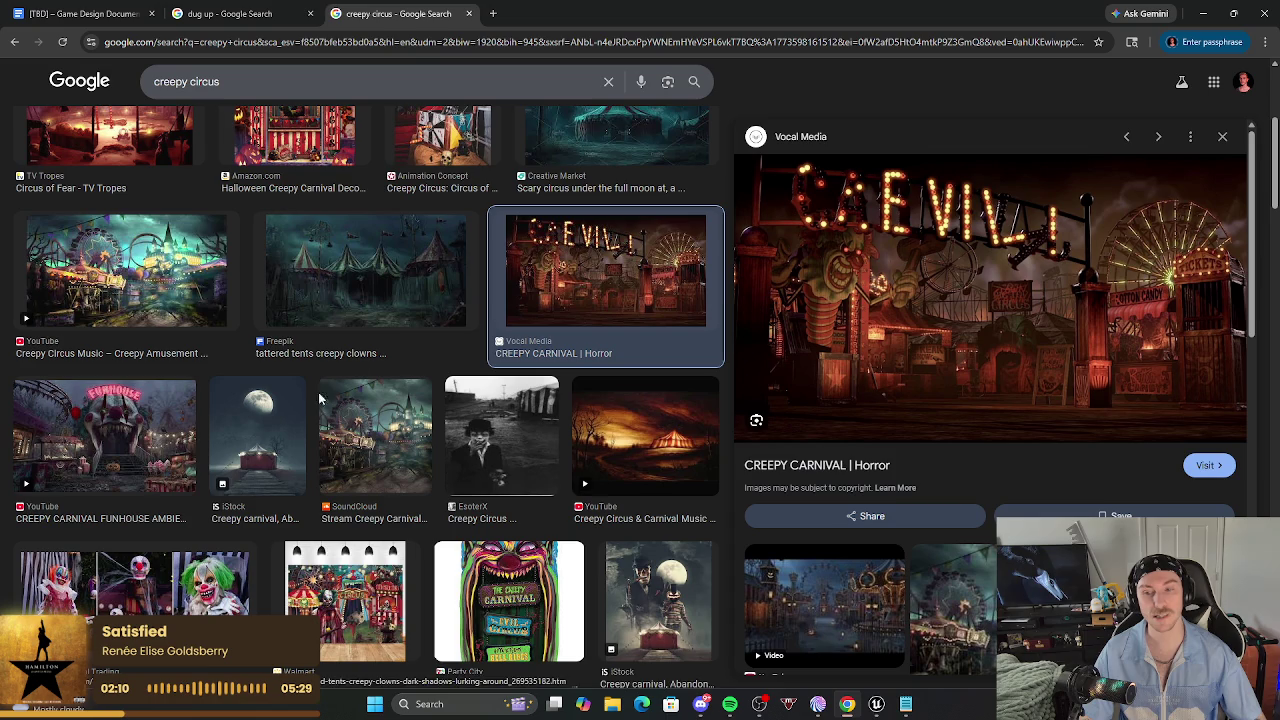
scroll(503, 400, "down", 4)
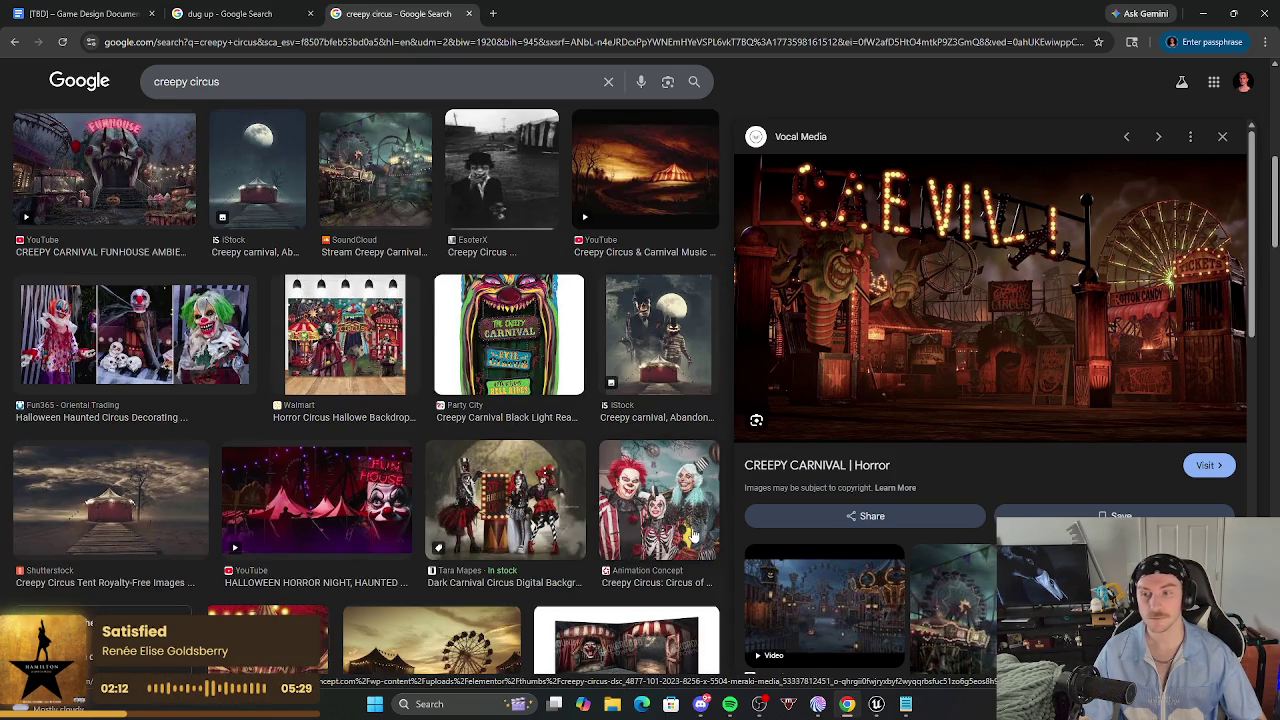
scroll(705, 538, "down", 10)
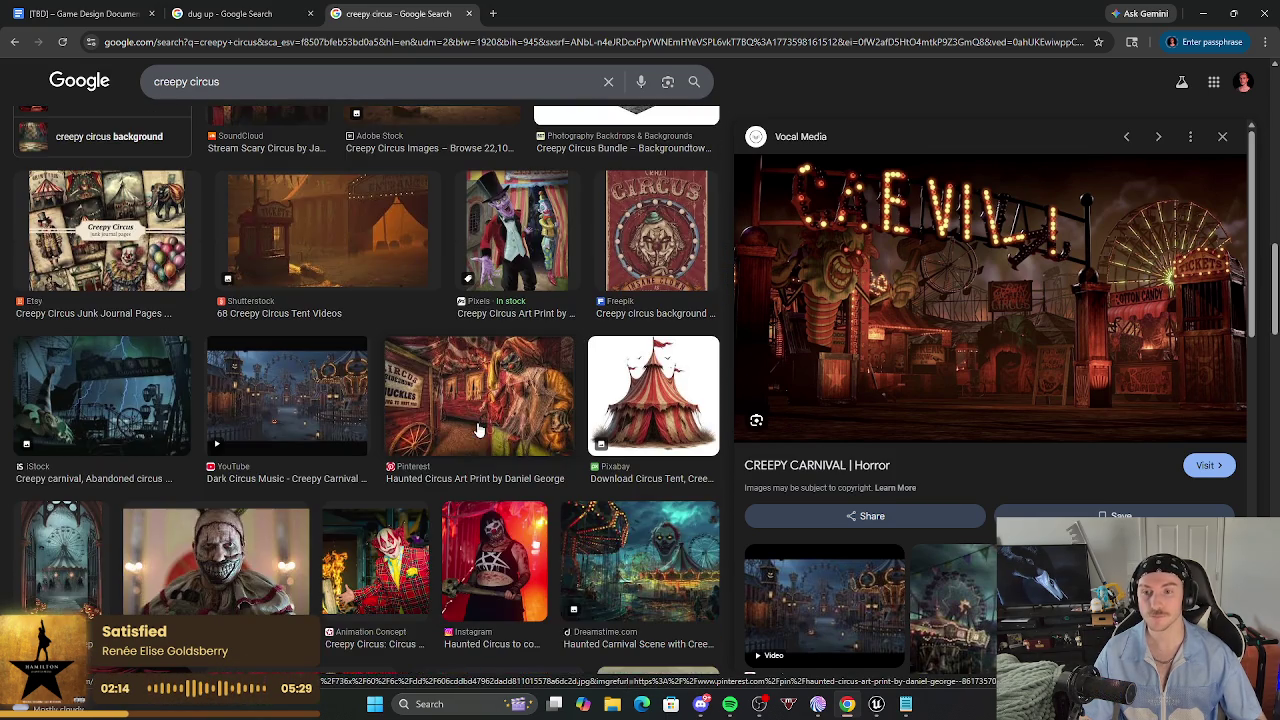
scroll(626, 450, "down", 2)
Copy the dark Ferris-wheel 'Haunted Carnival Ride' image after previewing the Dreamstime scene.
left_click(645, 410)
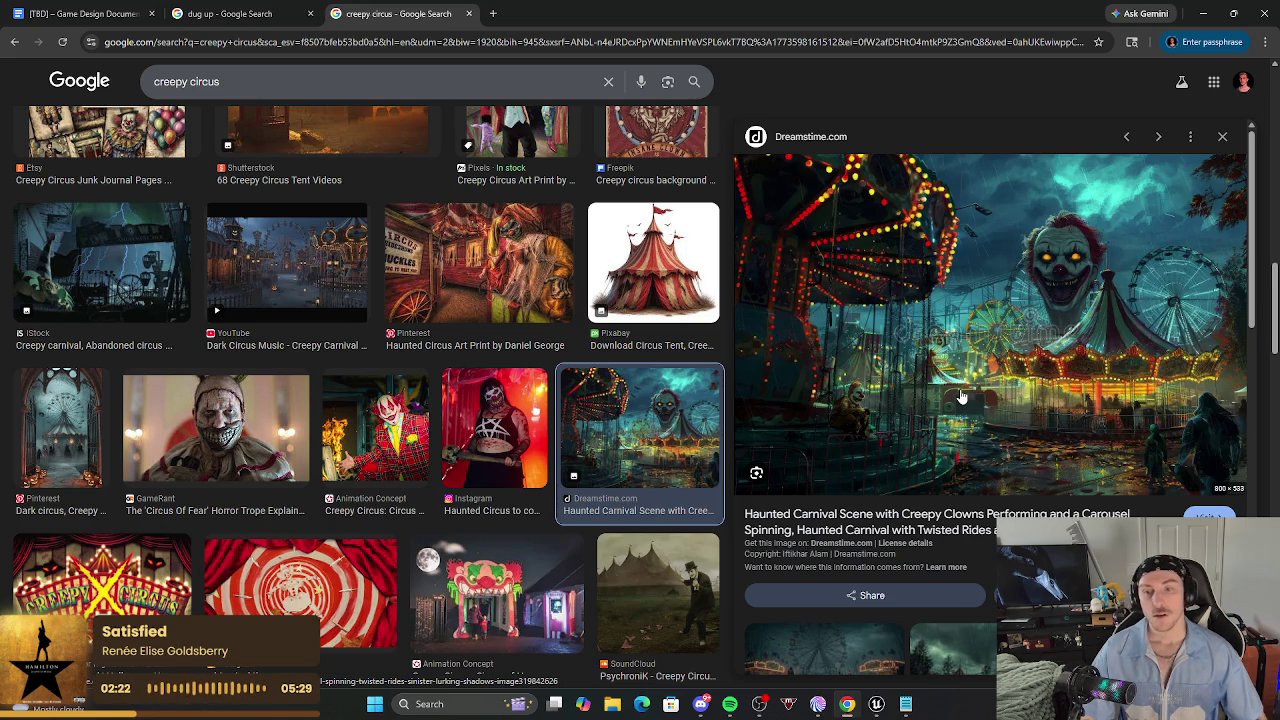
scroll(360, 320, "down", 4)
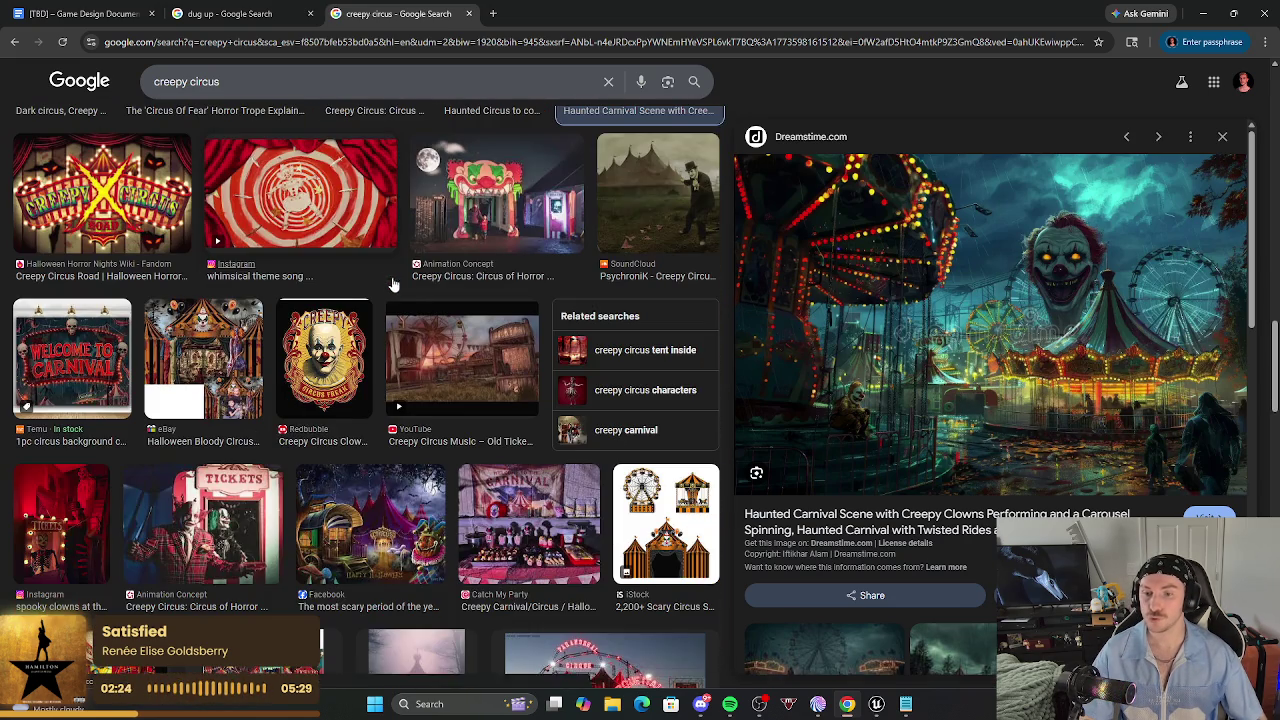
scroll(391, 280, "down", 6)
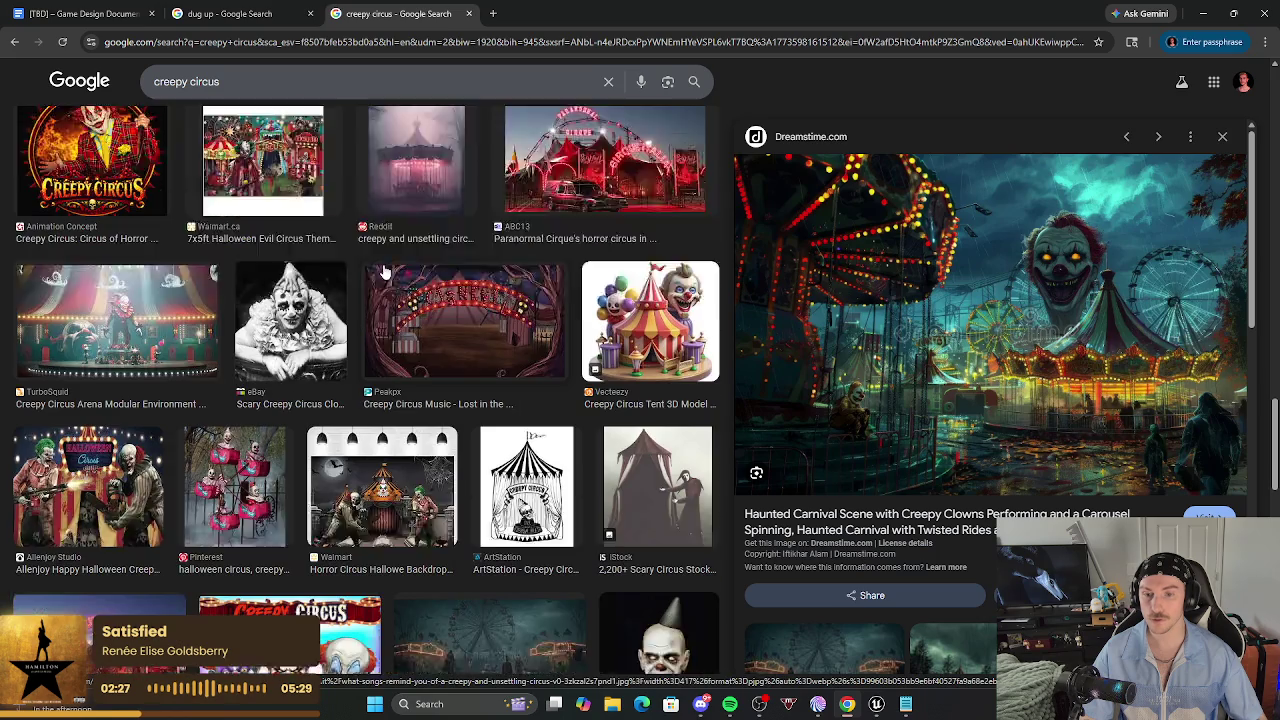
scroll(385, 272, "down", 1)
scroll(383, 270, "down", 2)
left_click(517, 449)
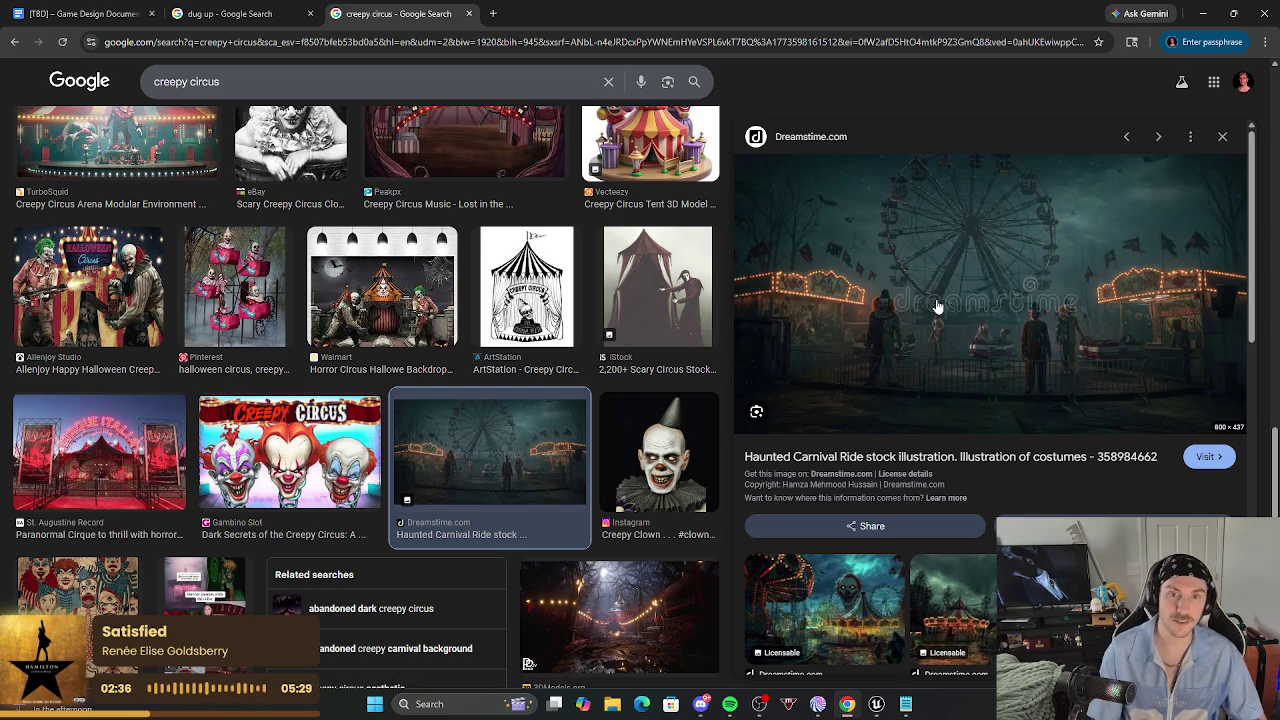
right_click(937, 306)
left_click(993, 522)
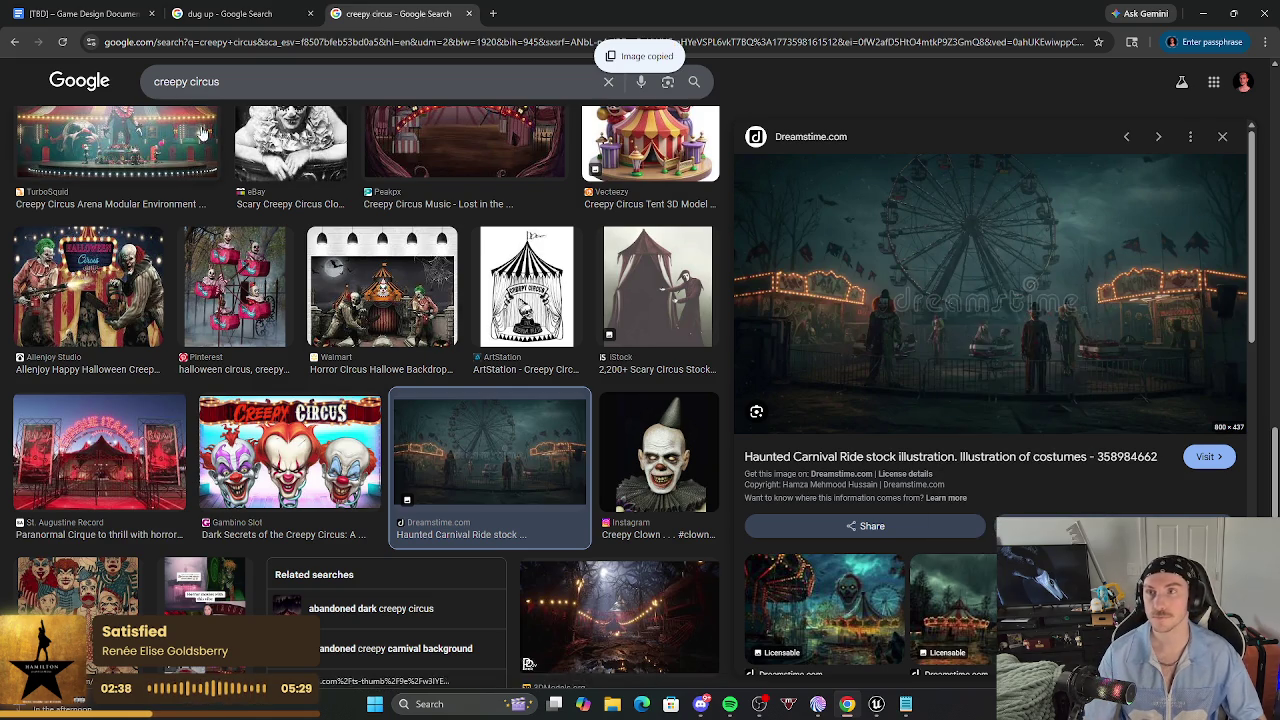
left_click(80, 13)
Create Tab 2 'Visual Concepts' with a 'Setting:' label and paste the Haunted Carnival Ride image below.
scroll(621, 556, "down", 10)
scroll(621, 556, "down", 15)
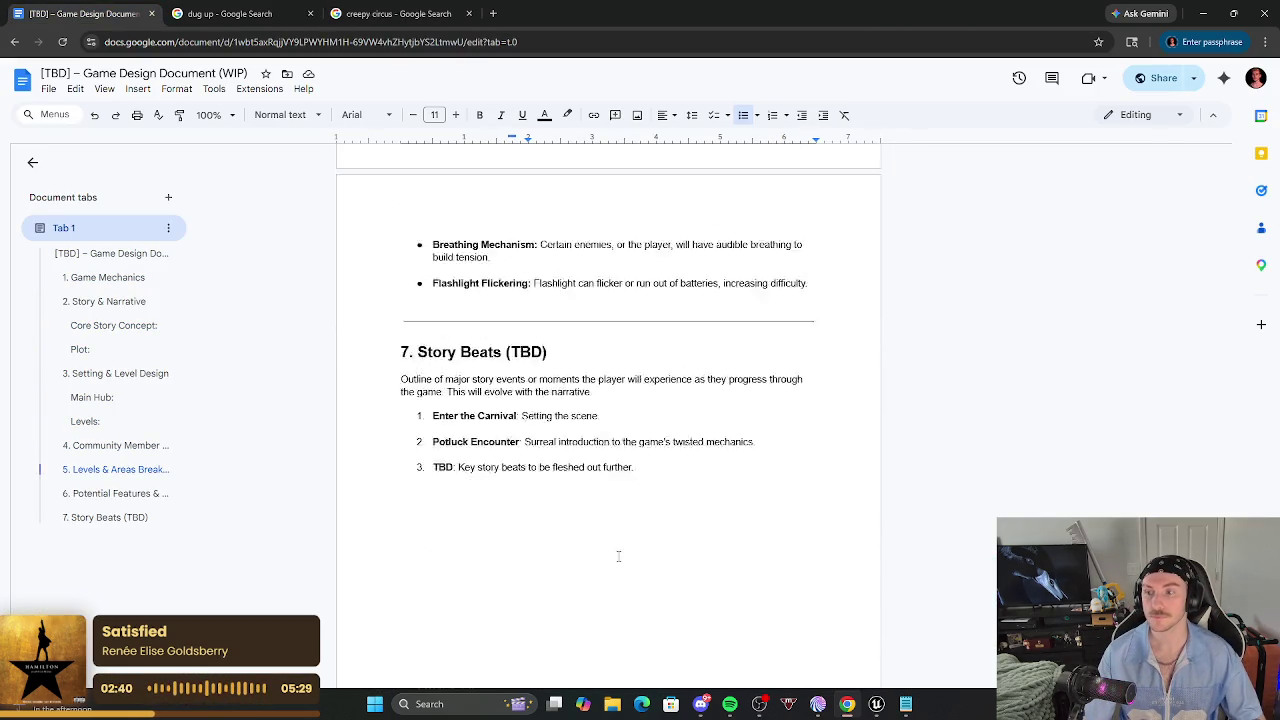
left_click(168, 197)
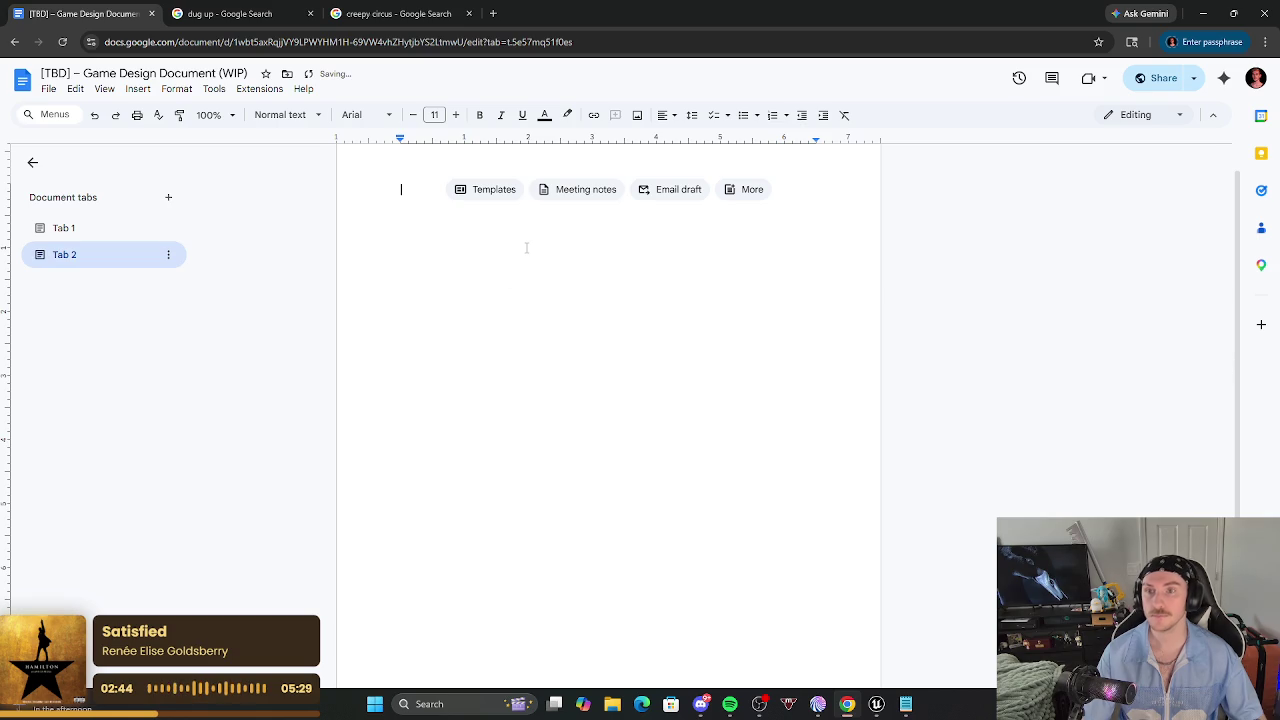
type("VF")
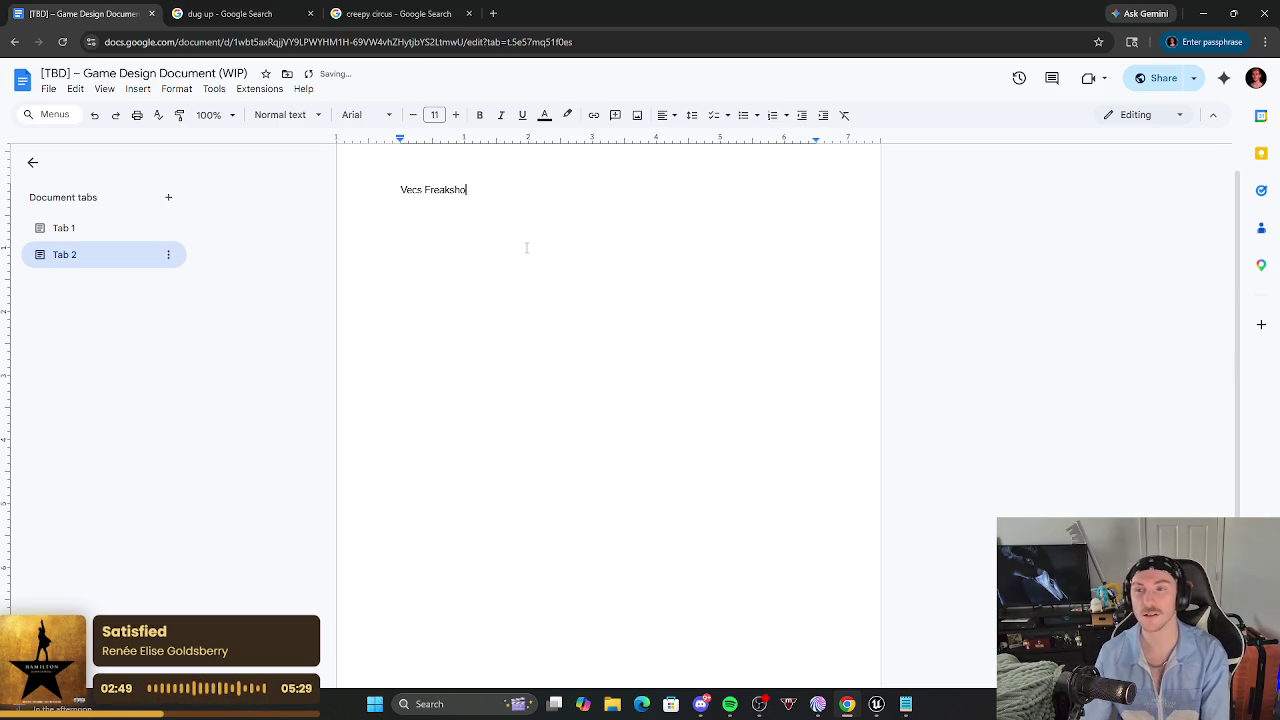
key("ctrl+BackSpace")
key("ctrl+BackSpace")
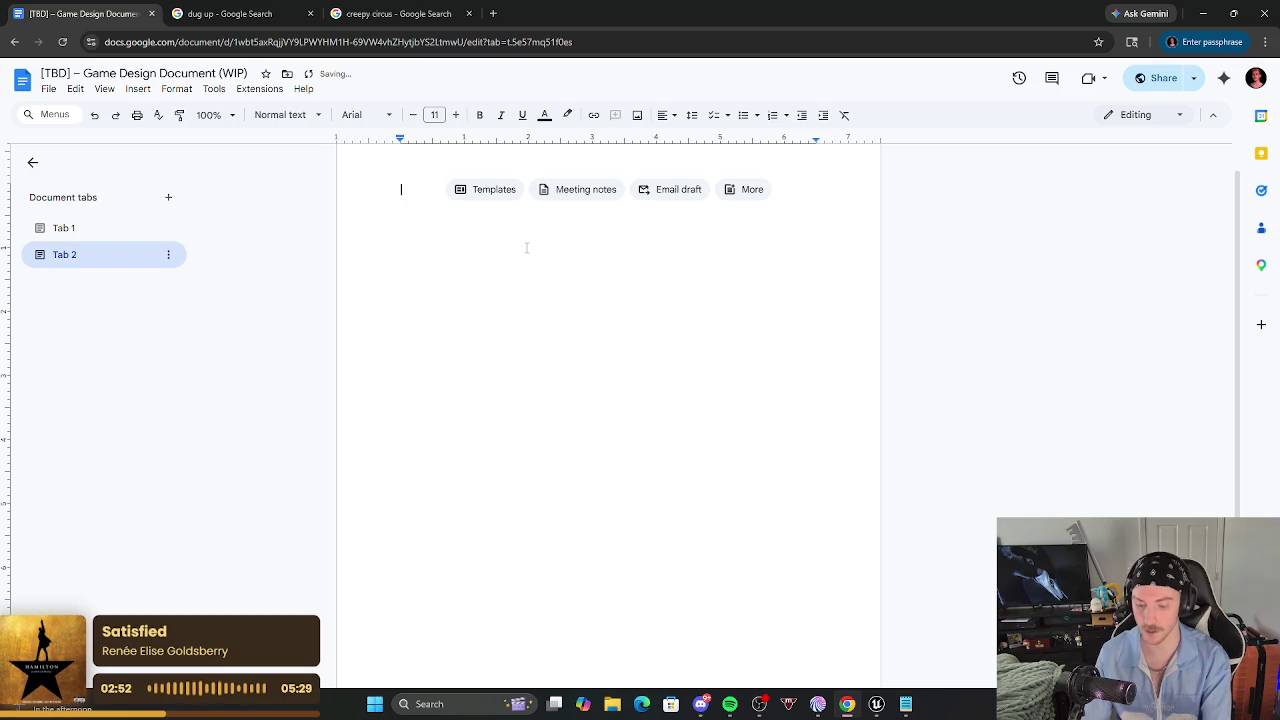
type("Ve")
key("ctrl+BackSpace")
type("Visual Concepts")
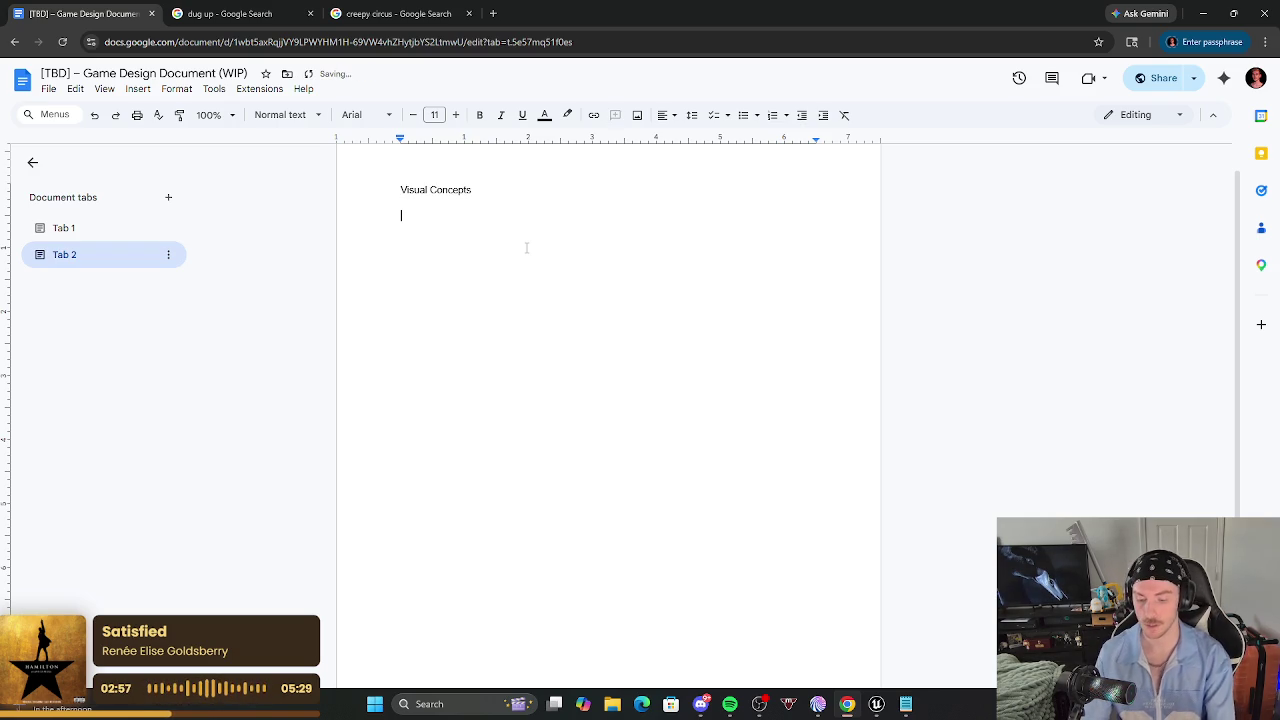
type("Setting:")
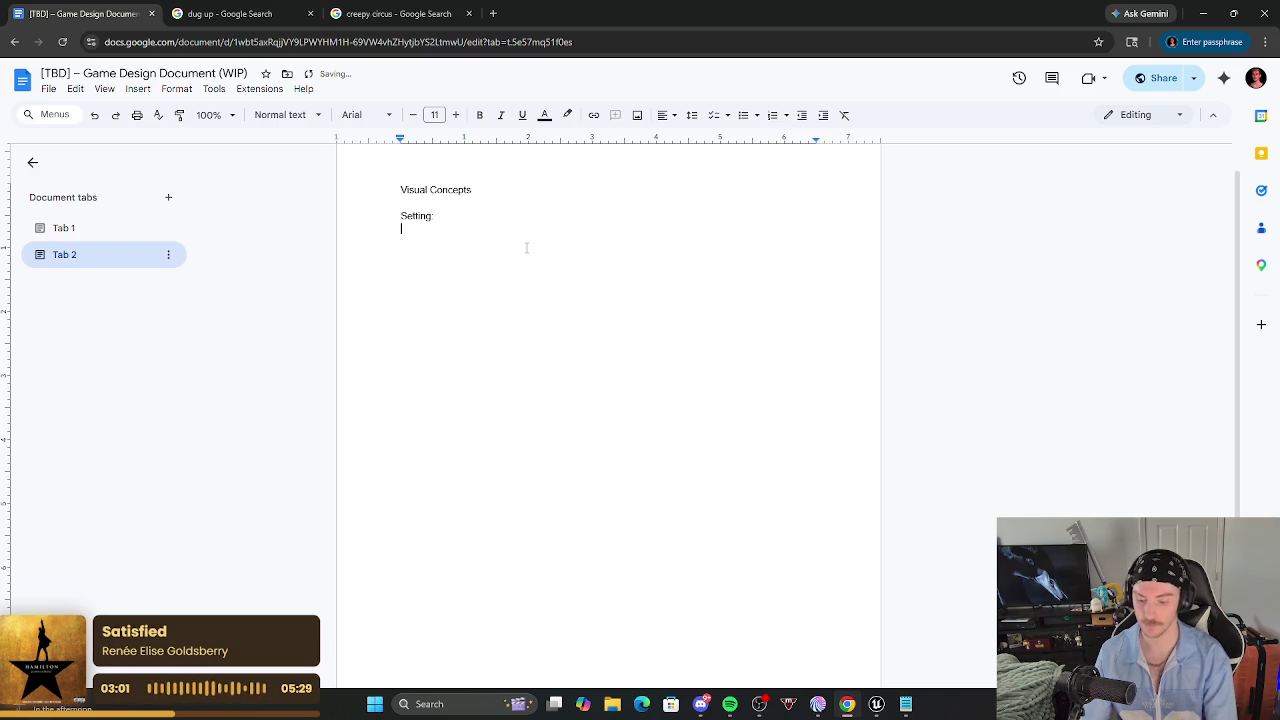
key("ctrl+v")
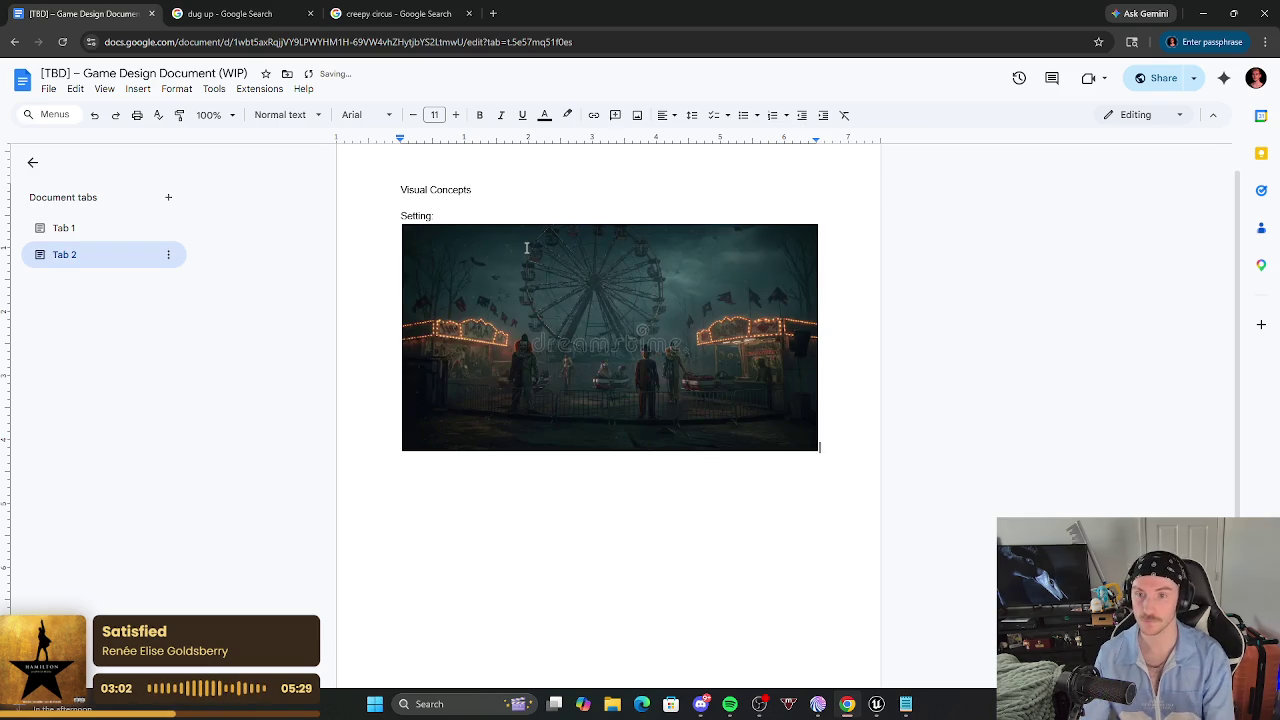
left_click(397, 13)
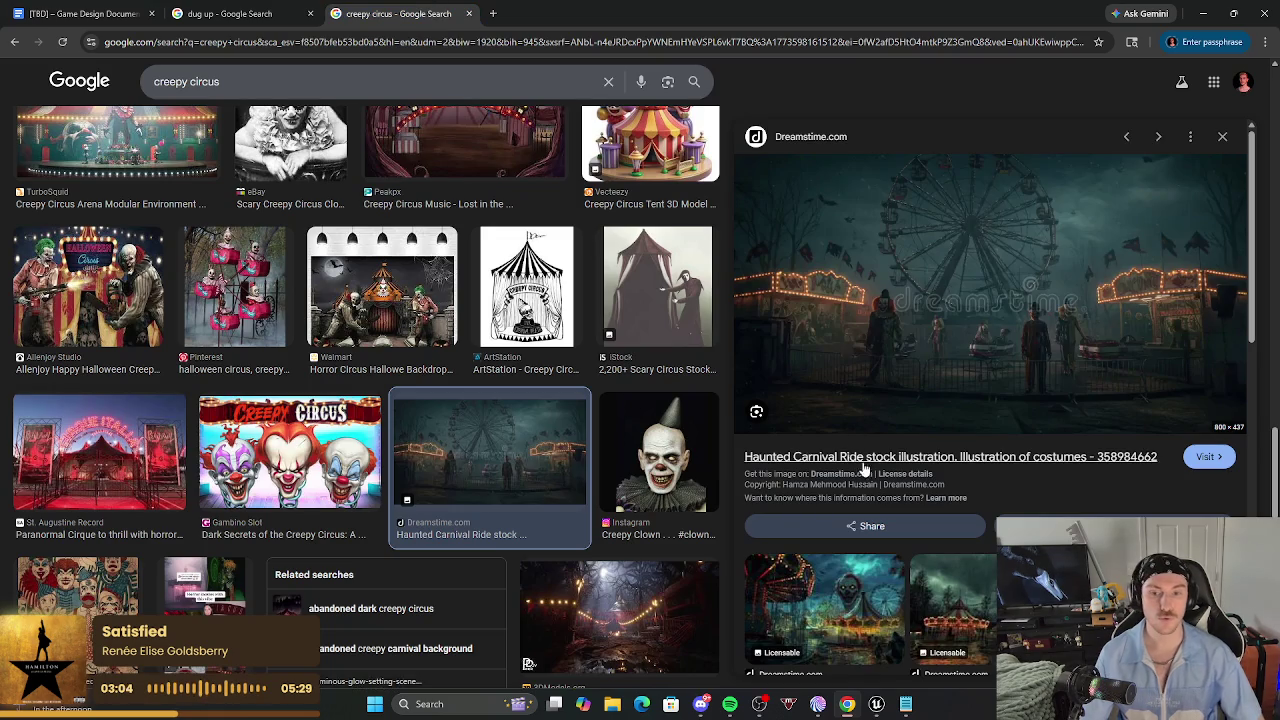
Copy the 3DModels.org 'Creepy Circus 55 Assets' night carnival image from the results.
scroll(795, 406, "down", 3)
left_click(80, 13)
left_click(400, 13)
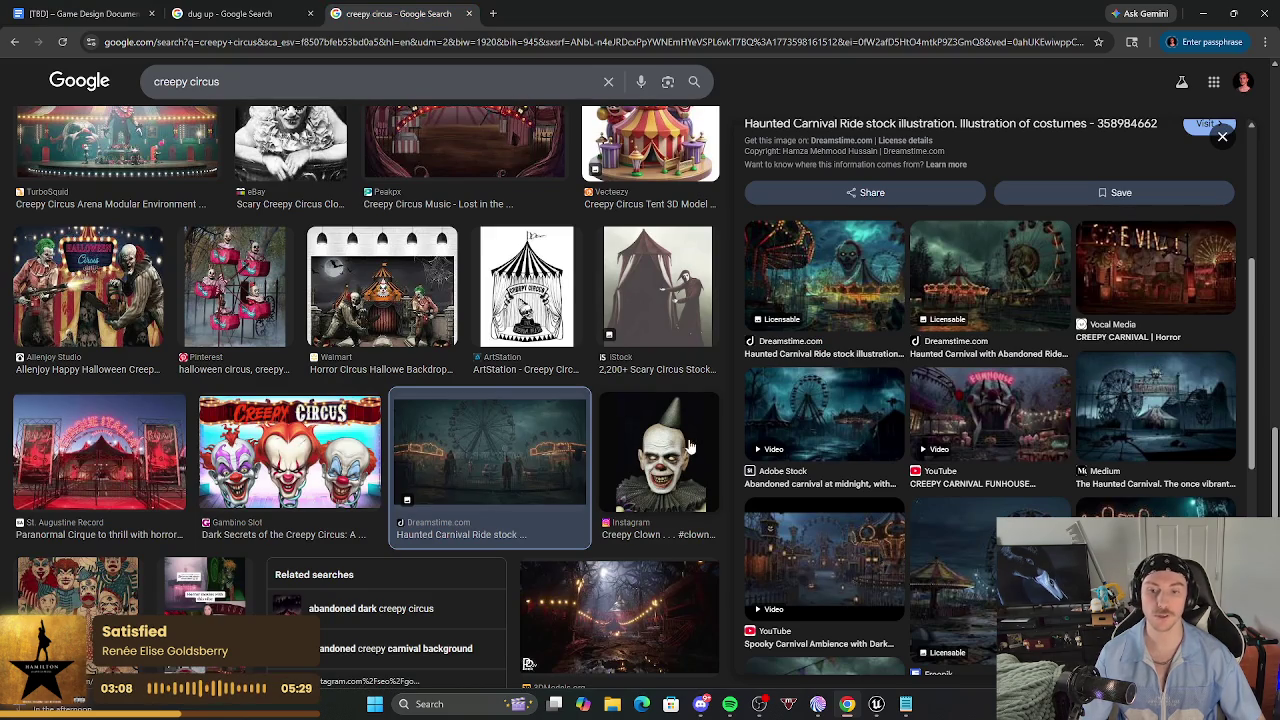
scroll(670, 455, "down", 3)
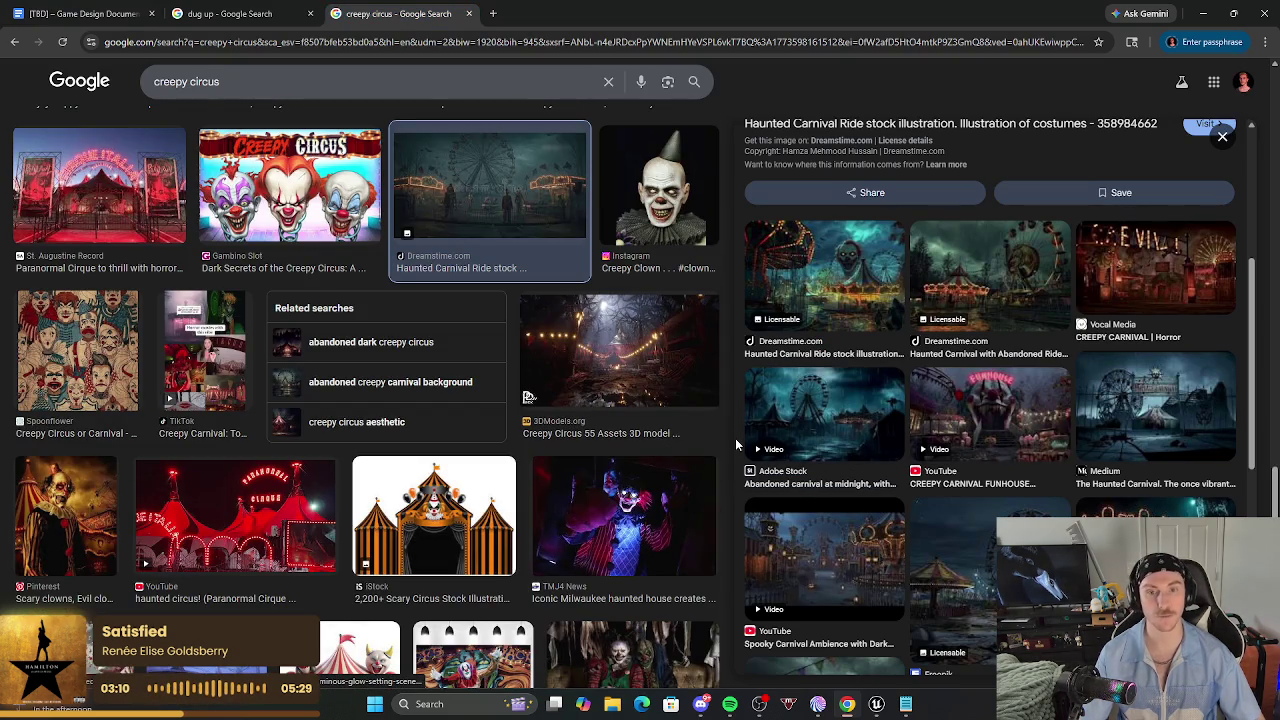
left_click(610, 335)
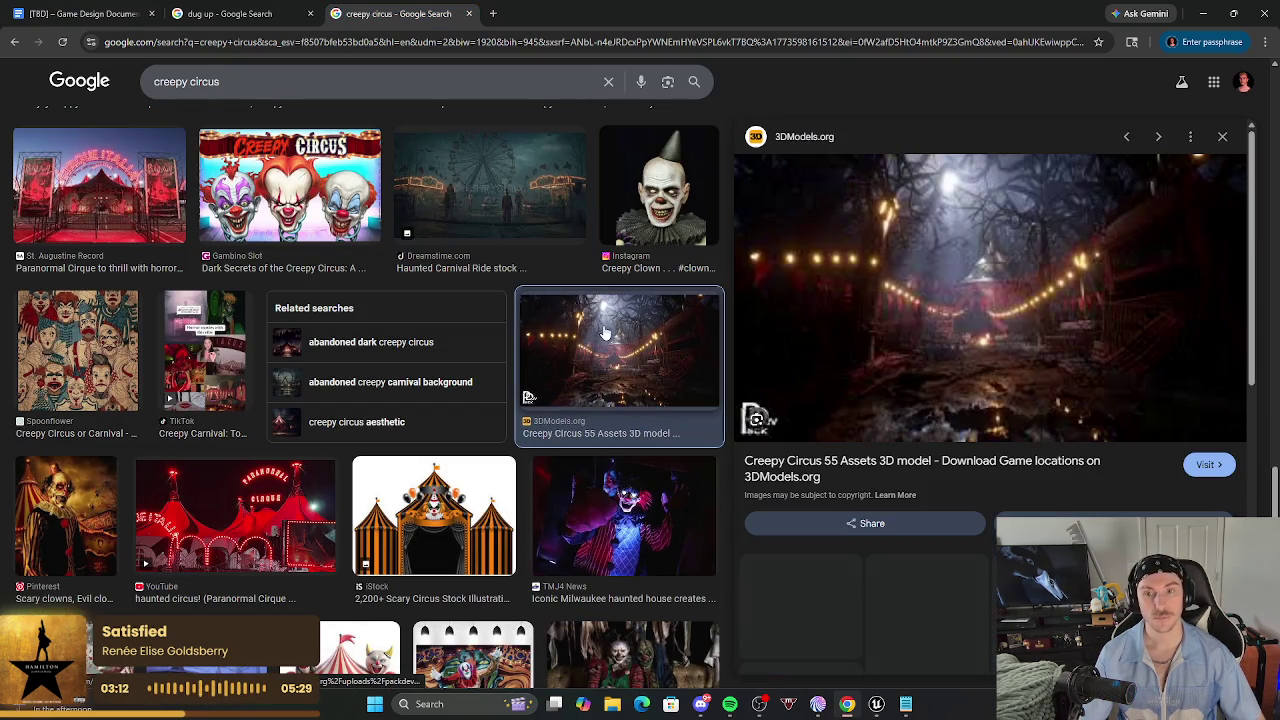
right_click(969, 320)
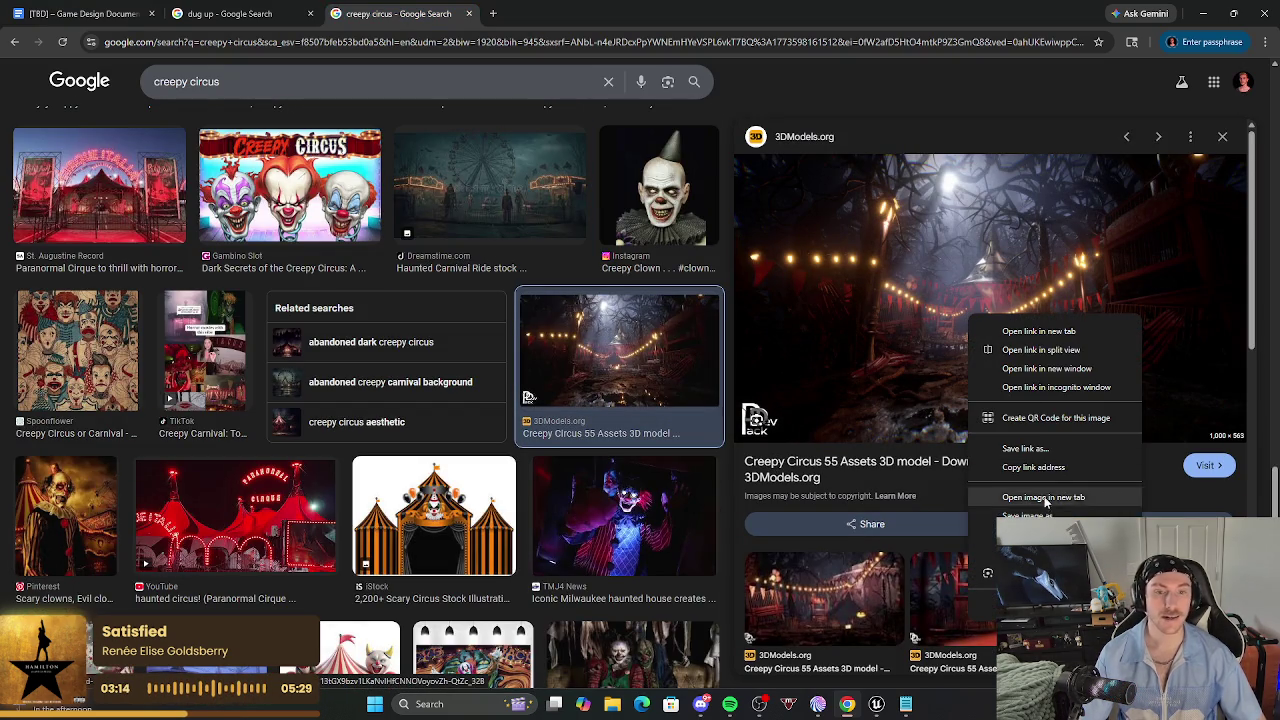
left_click(1050, 491)
left_click(130, 14)
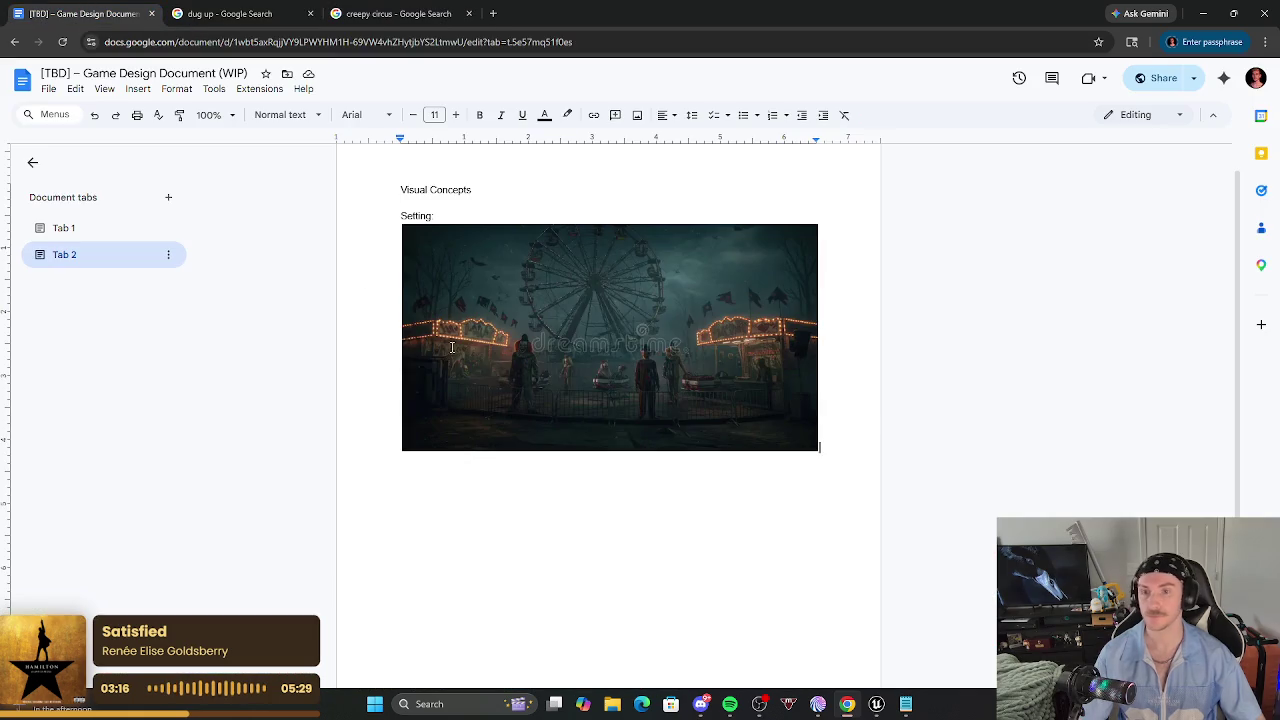
Paste the Creepy Circus 55 Assets image on a new line below the ferris wheel image.
left_click(745, 445)
left_click(846, 443)
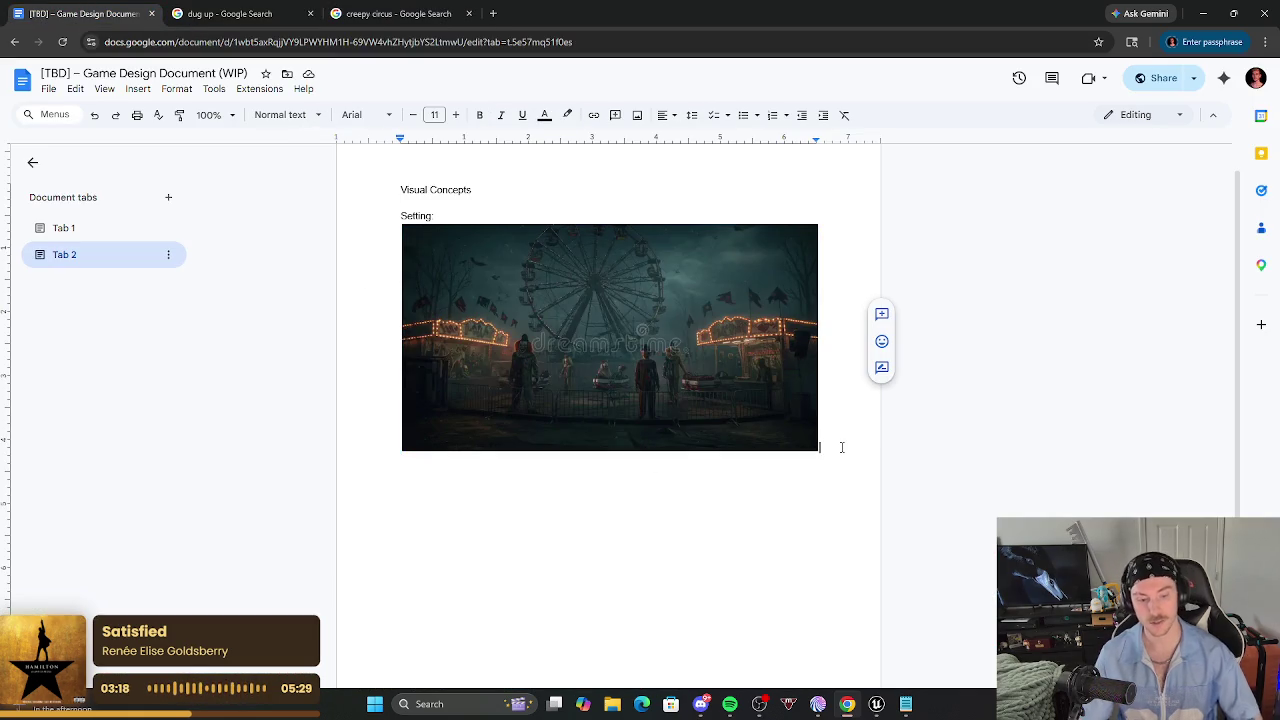
key("Return")
key("ctrl+v")
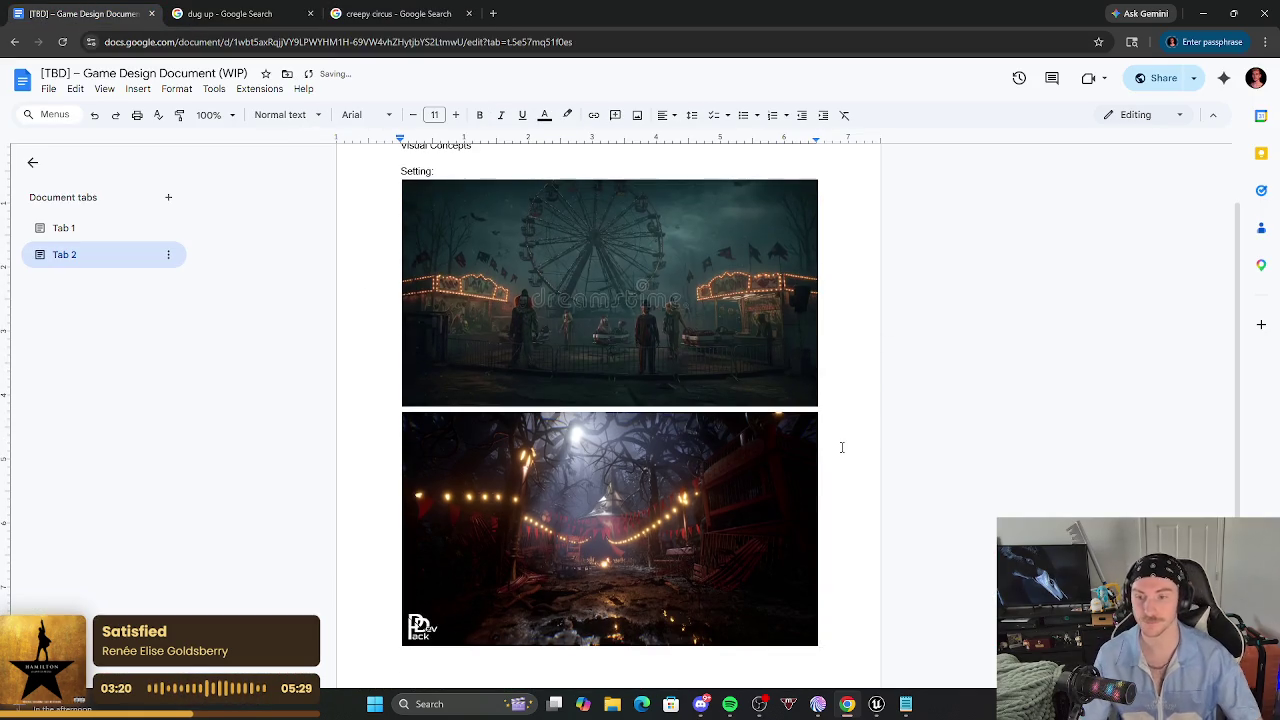
Shrink both the ferris wheel image and the Creepy Circus image by dragging their corners.
left_click(604, 356)
mouse_move(822, 406)
left_mouse_down()
mouse_move(723, 349)
mouse_move(662, 368)
left_mouse_up()
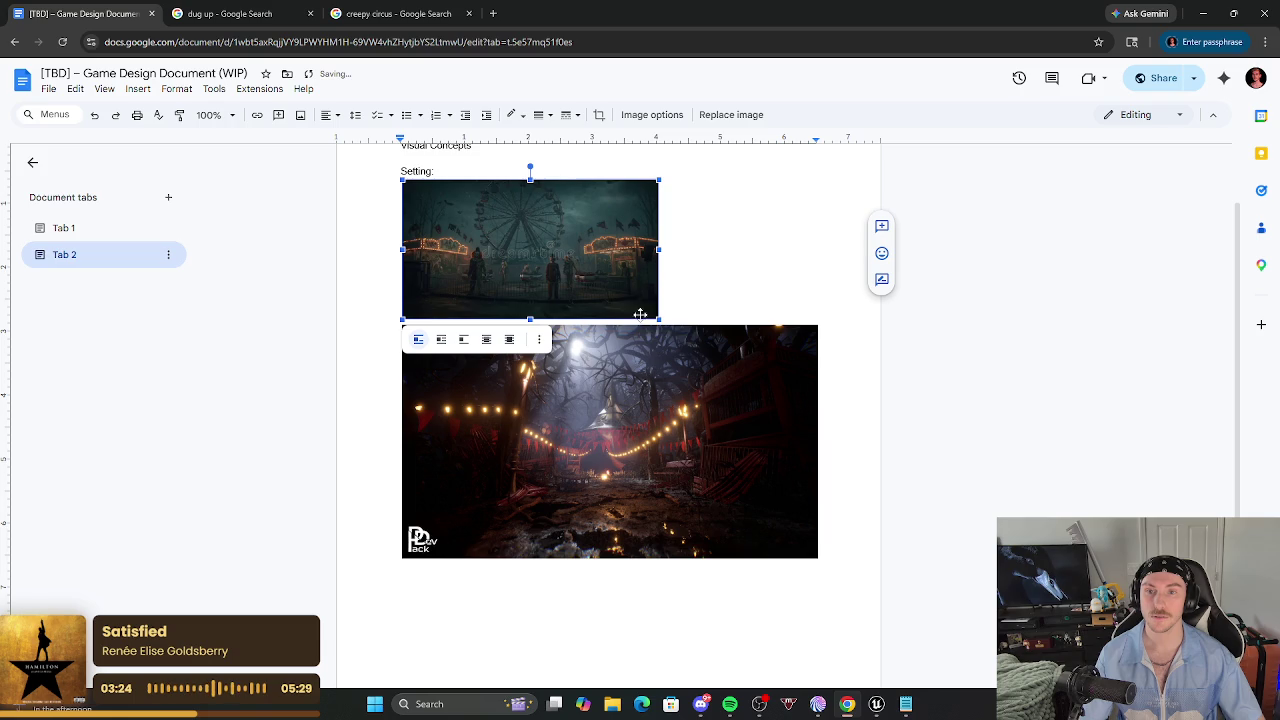
left_click(795, 551)
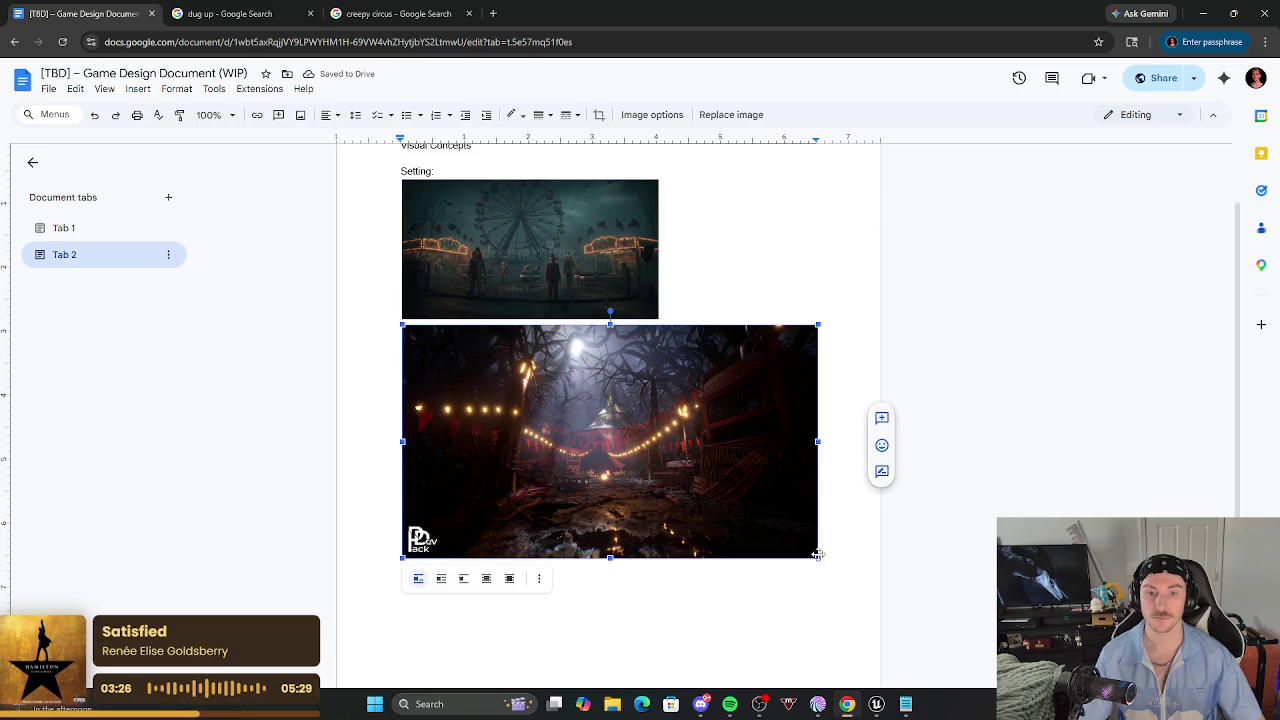
left_click_drag(818, 558, 618, 446)
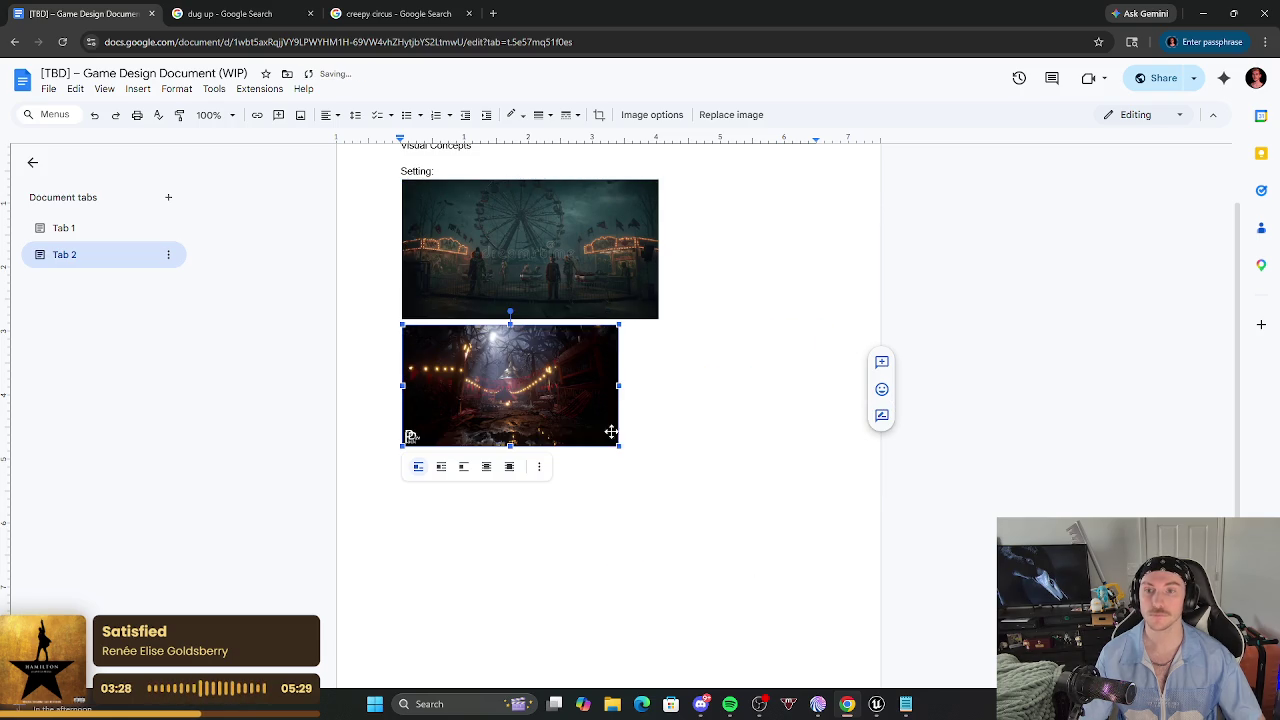
Undo the accidental deletion of the ferris wheel image, then shrink both images further to matching sizes.
left_click(388, 440)
key("BackSpace")
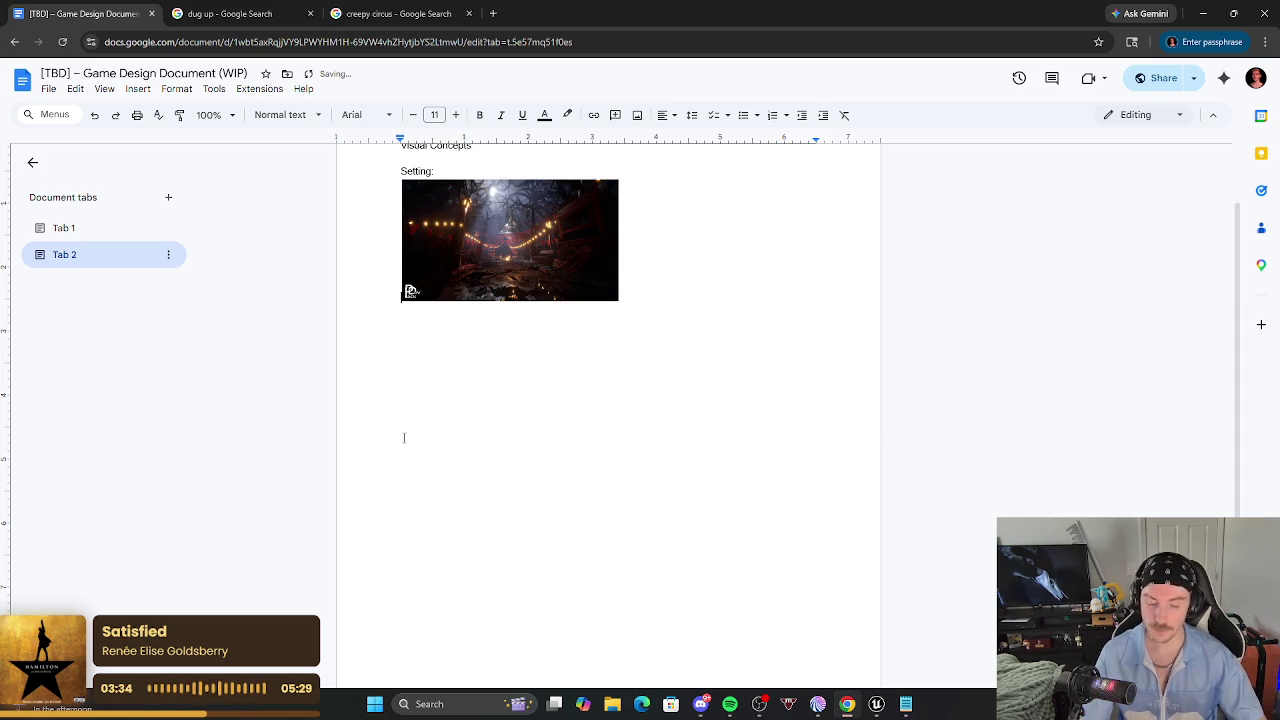
key("ctrl+z")
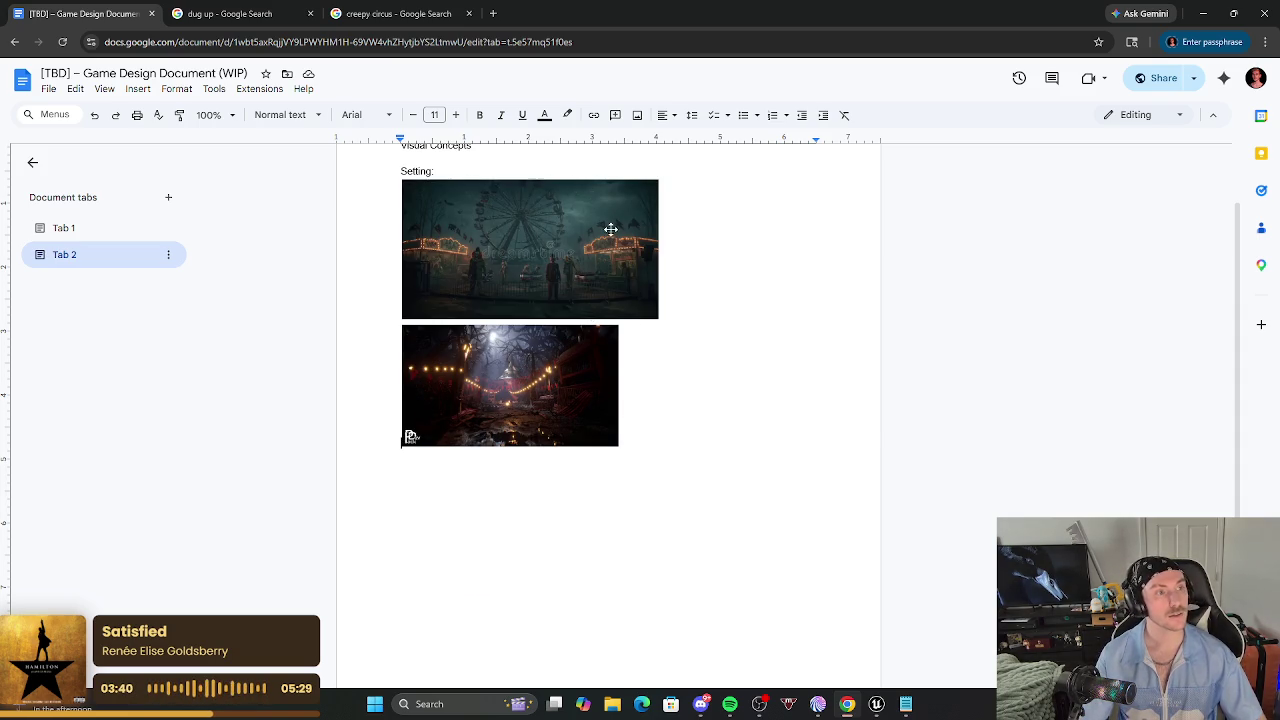
left_click(610, 230)
left_click_drag(656, 316, 553, 261)
left_click(540, 340)
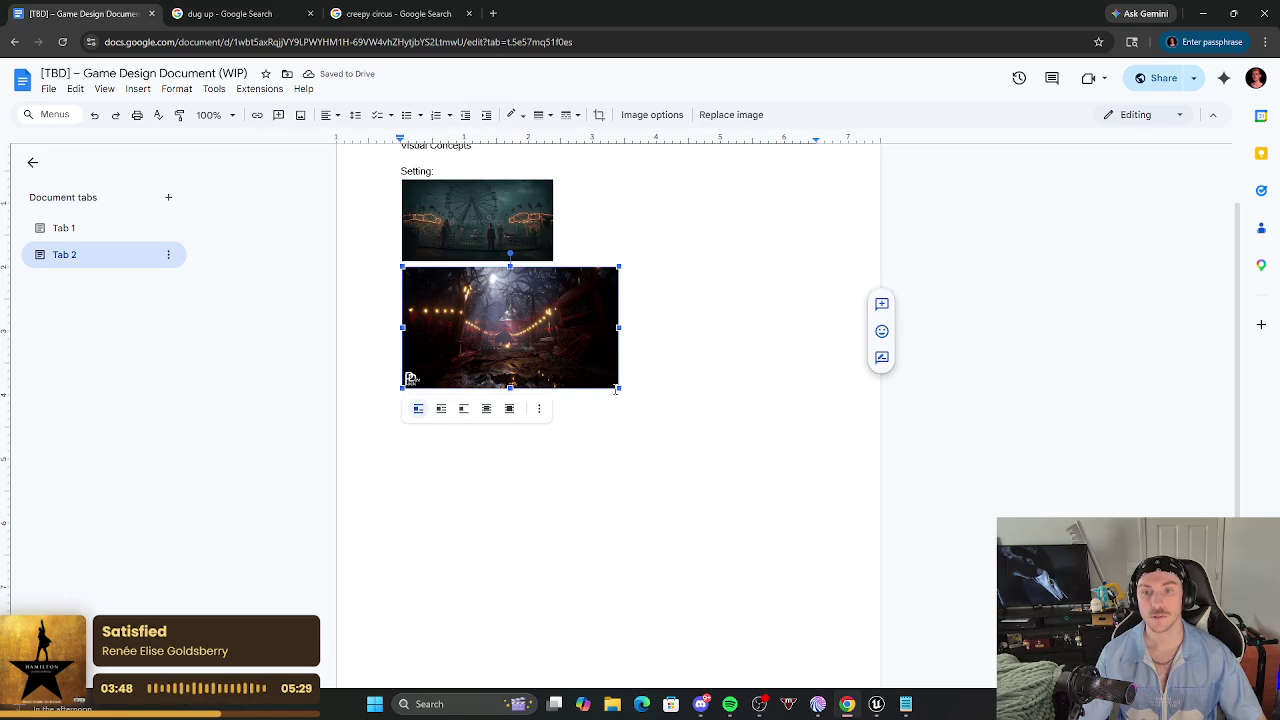
left_click_drag(614, 384, 535, 340)
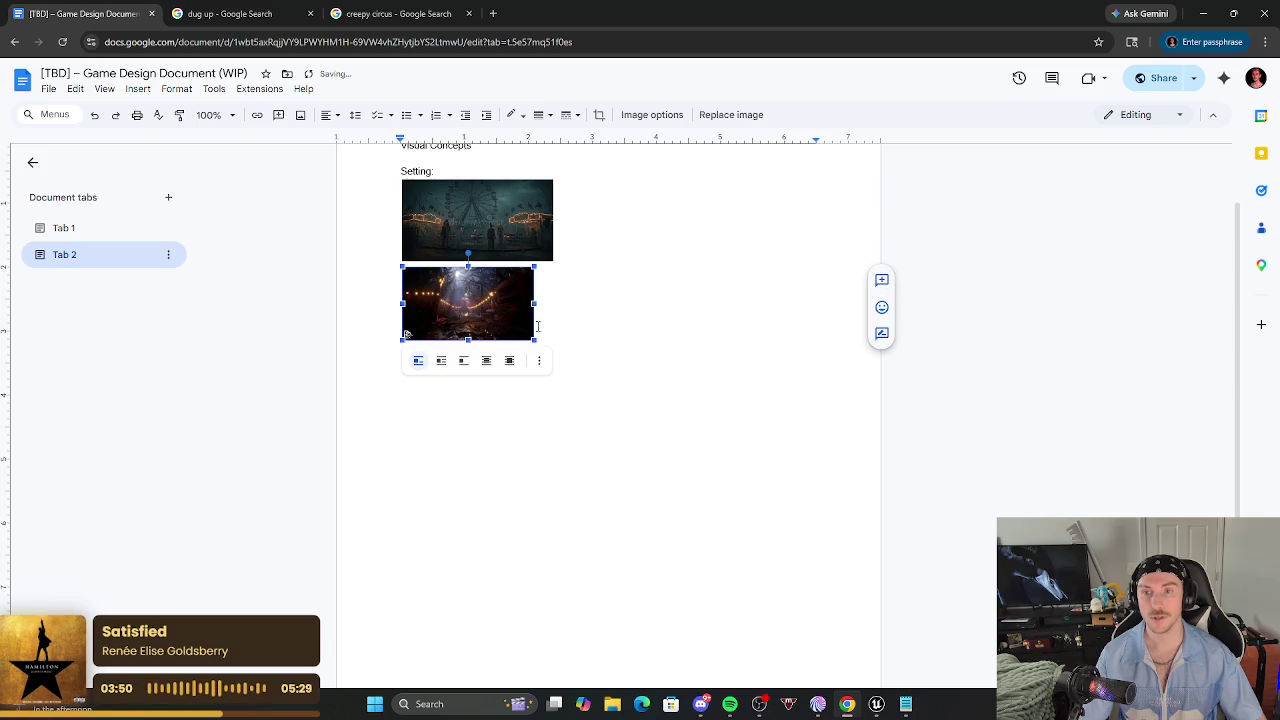
left_click(577, 394)
left_click(398, 13)
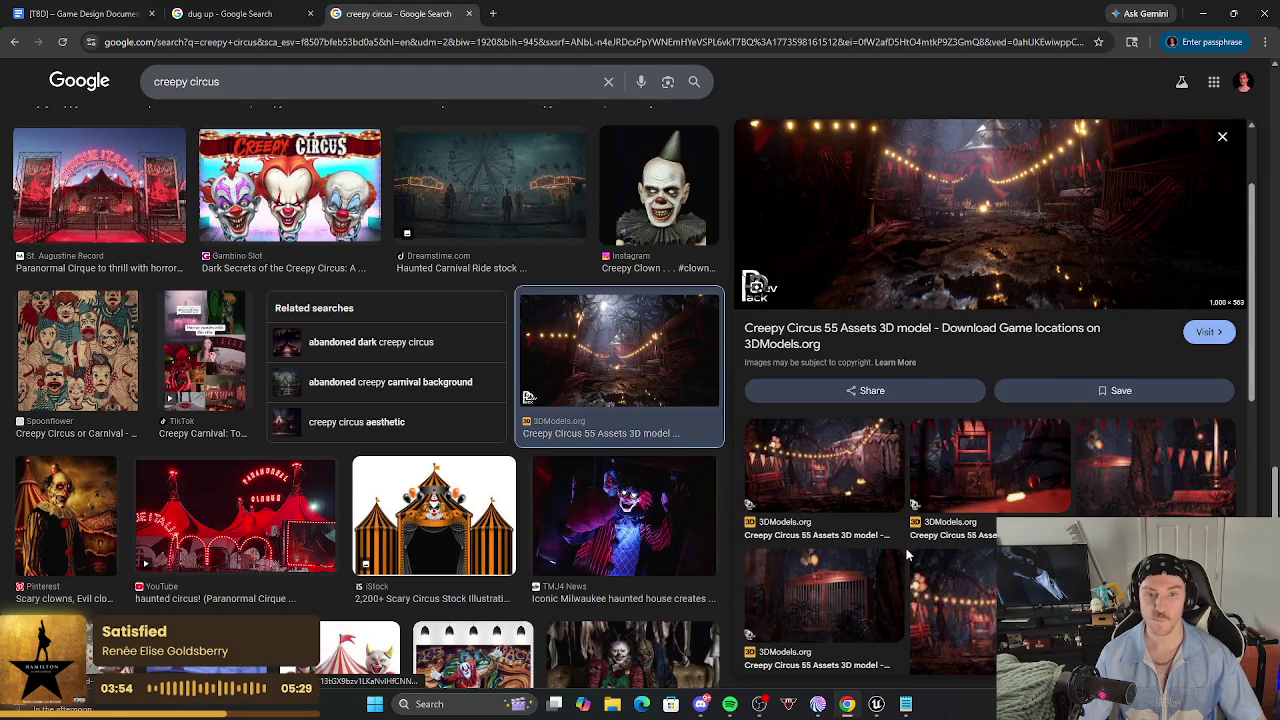
Scroll the creepy circus results and preview the Adobe Stock Halloween Circus image.
scroll(990, 350, "down", 5)
scroll(513, 471, "down", 3)
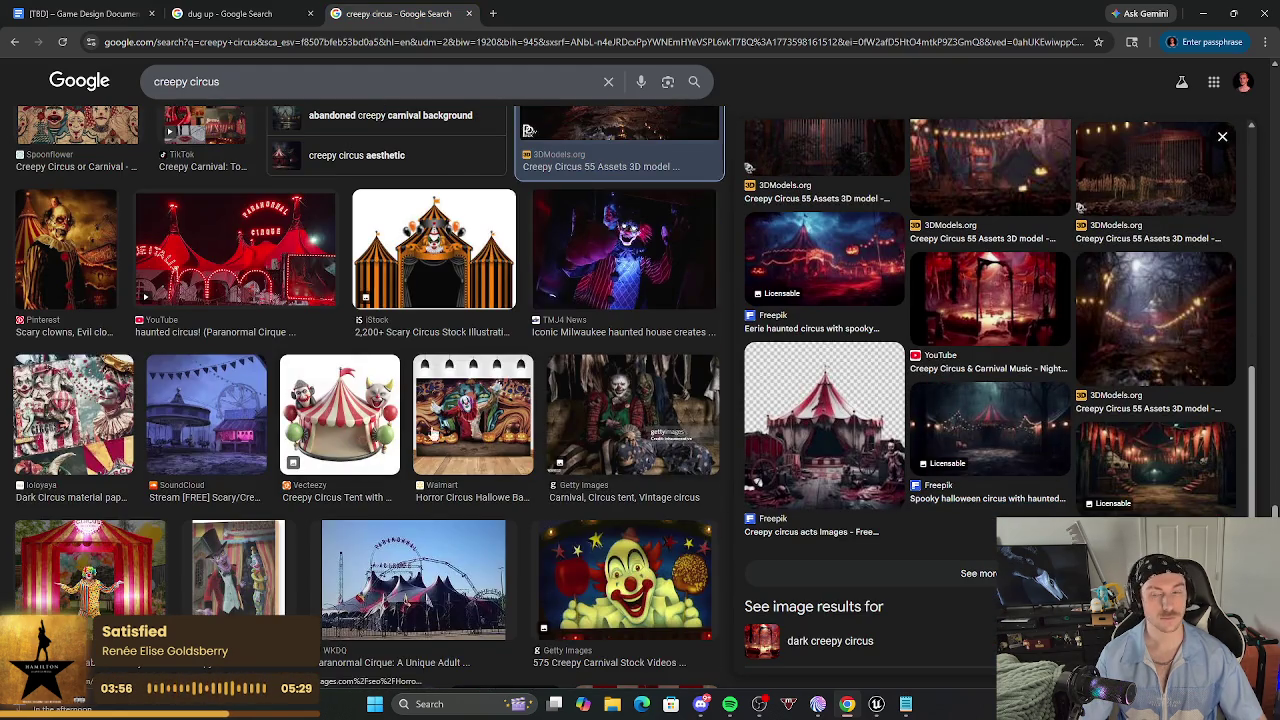
scroll(490, 470, "down", 5)
scroll(488, 468, "down", 1)
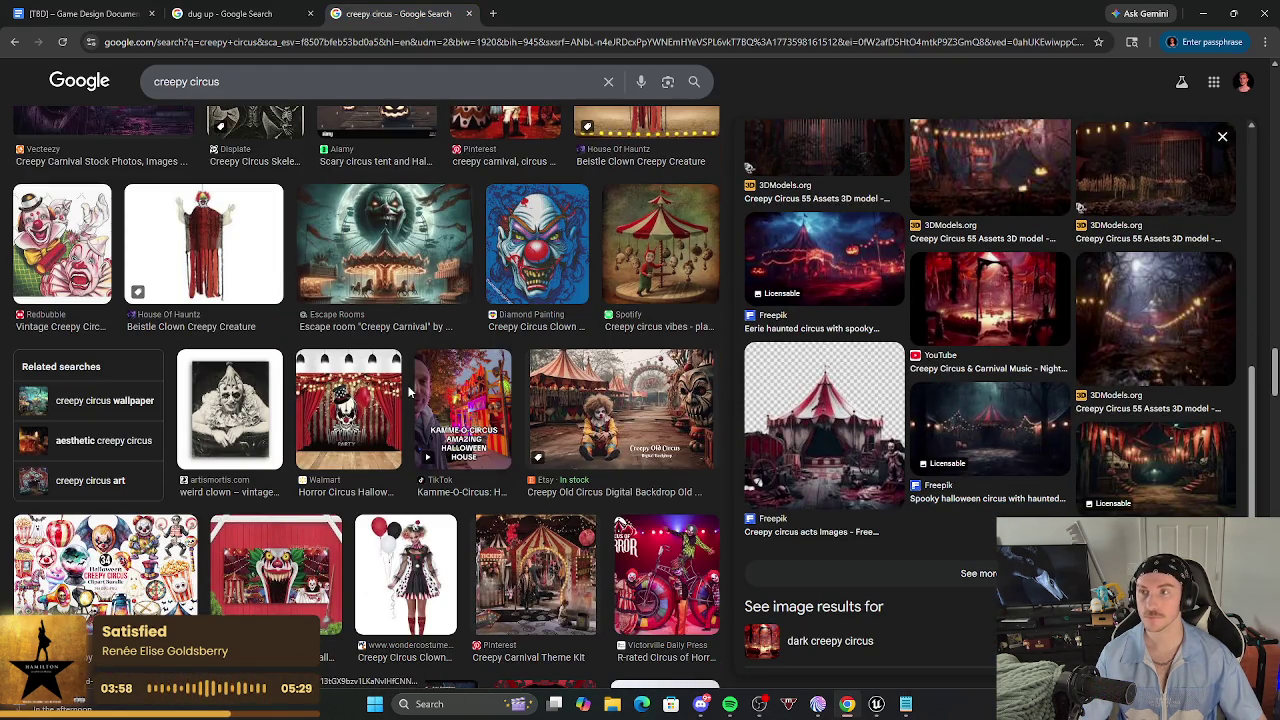
scroll(413, 398, "up", 3)
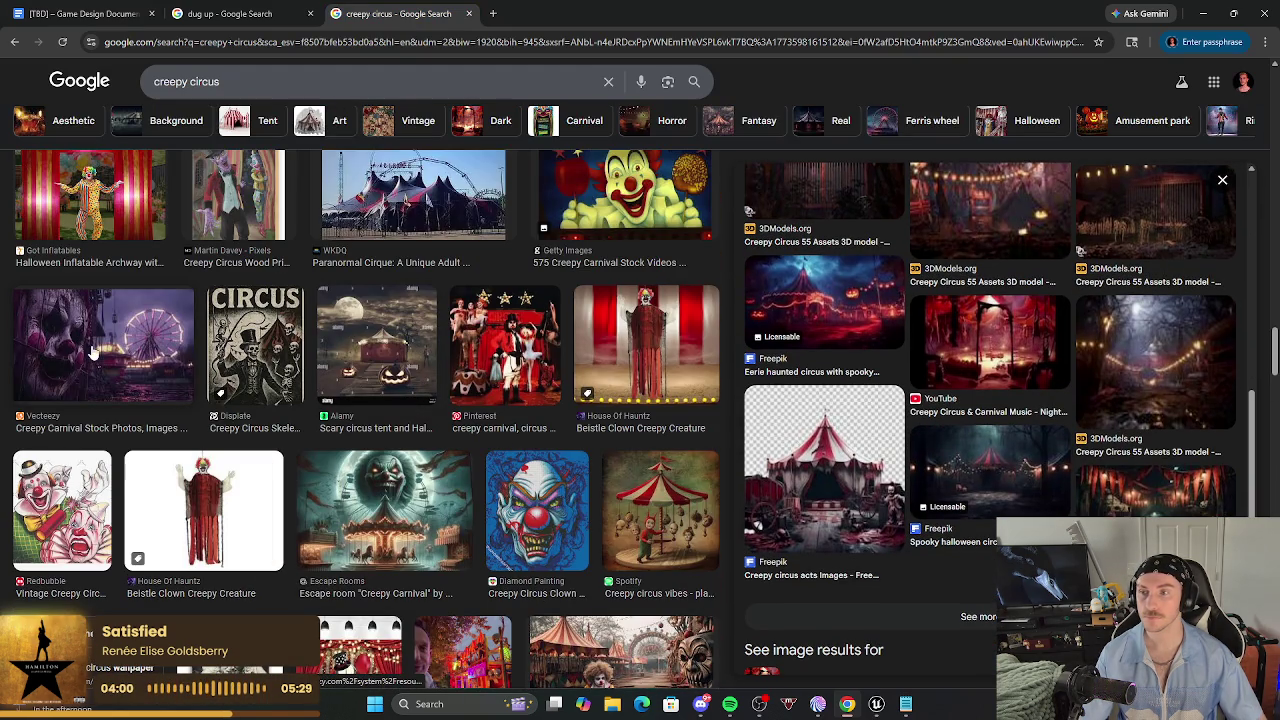
scroll(268, 418, "down", 3)
scroll(300, 430, "down", 2)
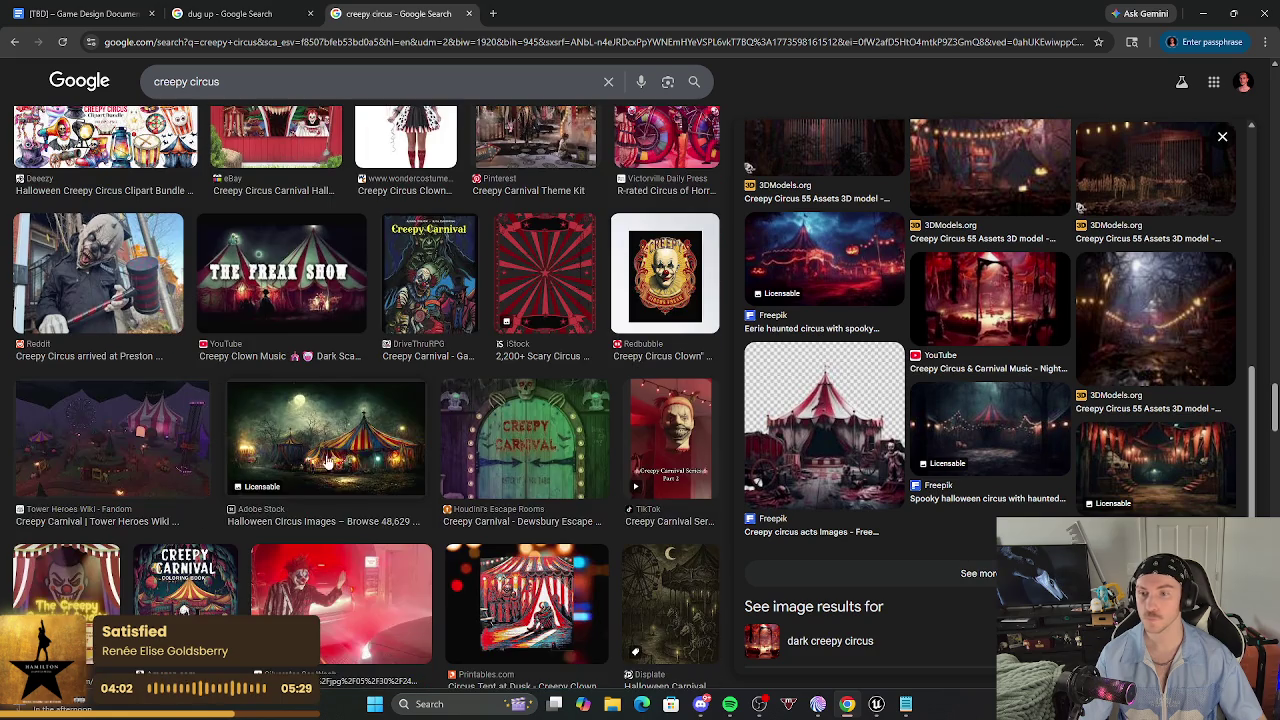
left_click(327, 445)
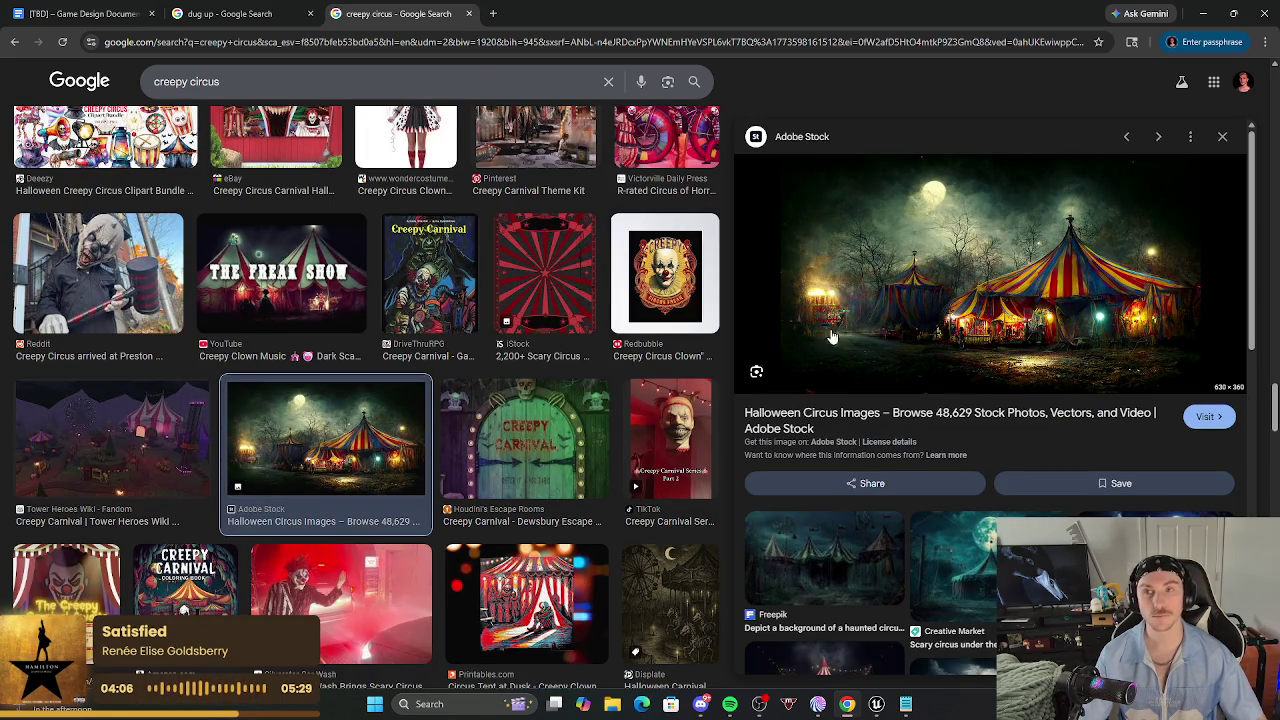
left_click(86, 14)
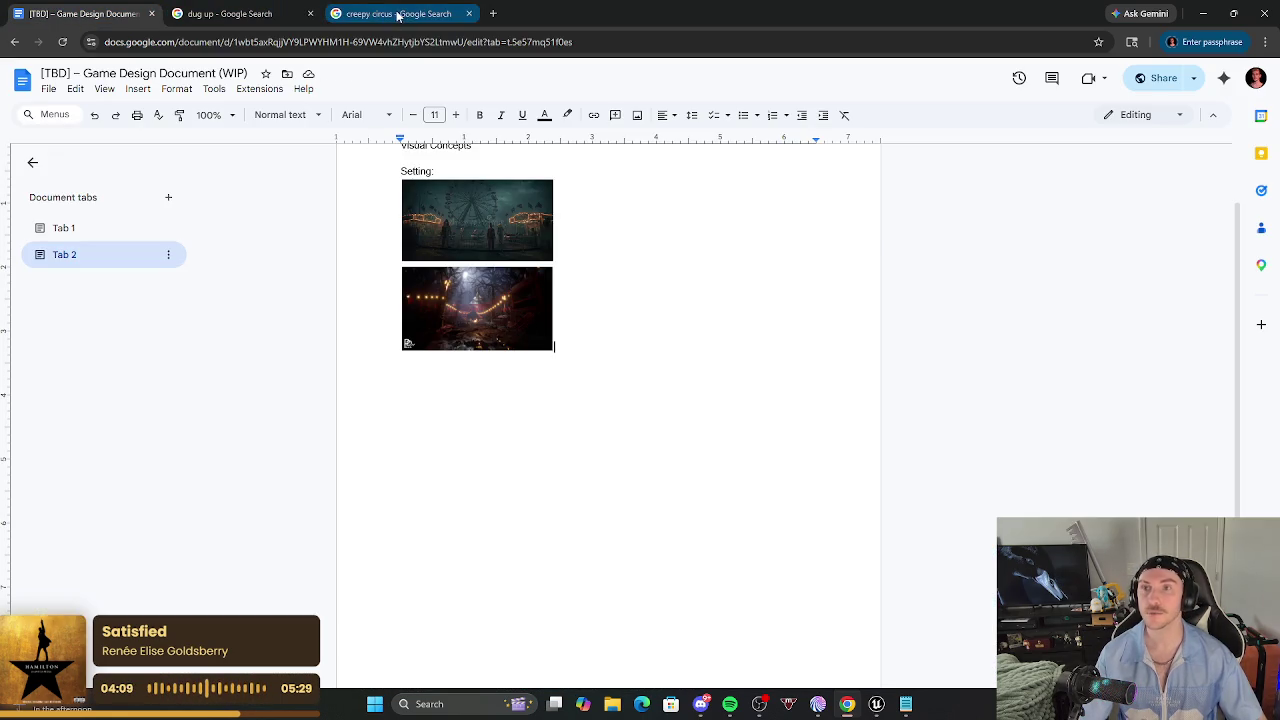
Copy the Freepik creepy abandoned carnival image and paste it into the design document.
left_click(398, 14)
scroll(930, 486, "down", 4)
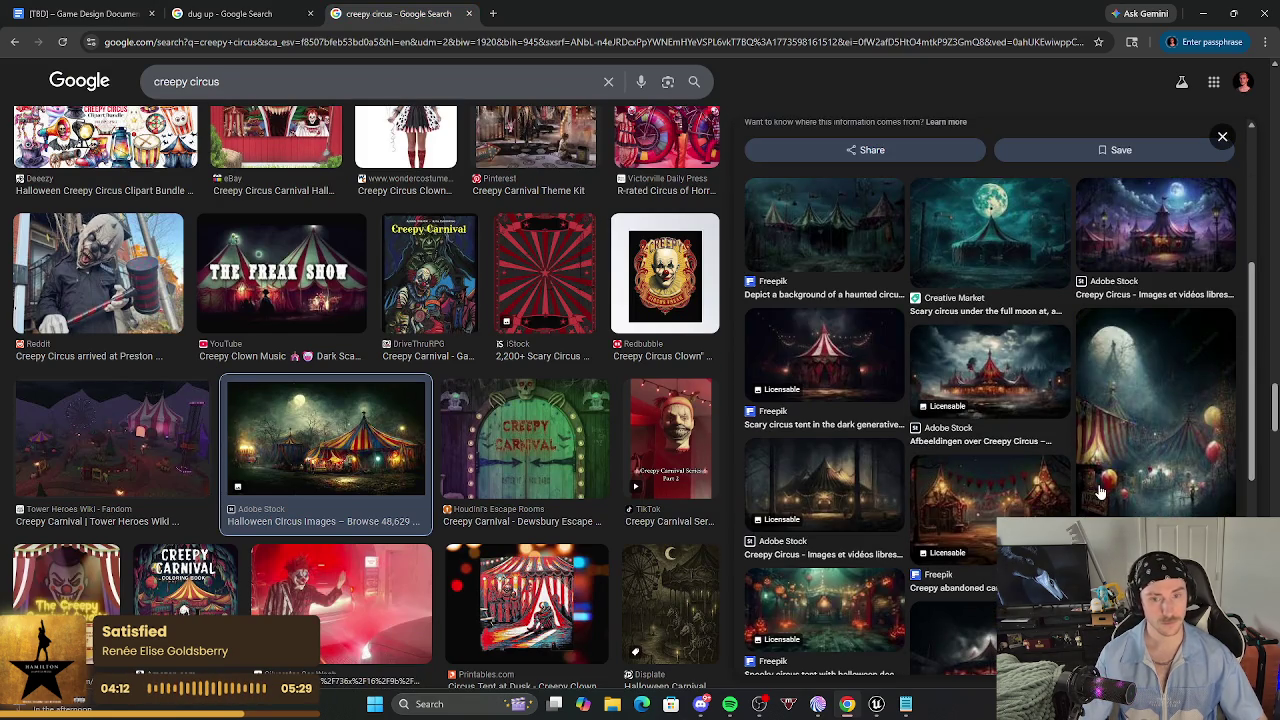
left_click(1060, 492)
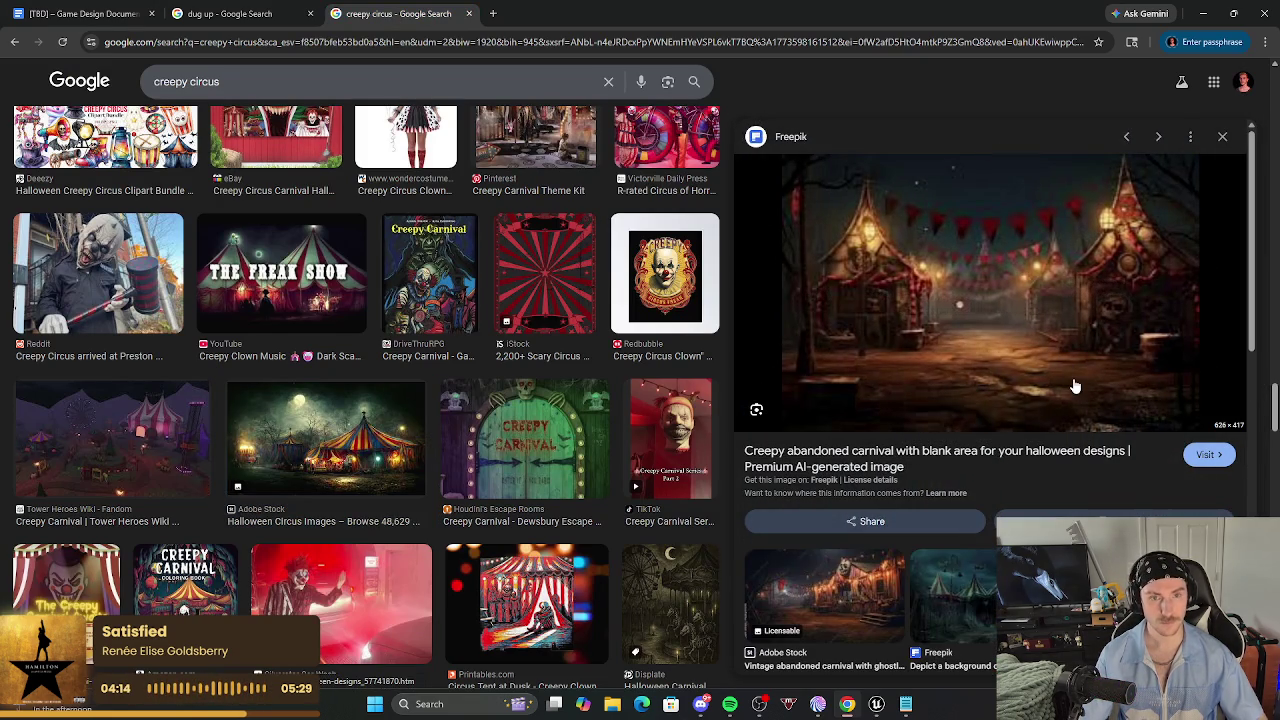
right_click(996, 336)
left_click(1060, 552)
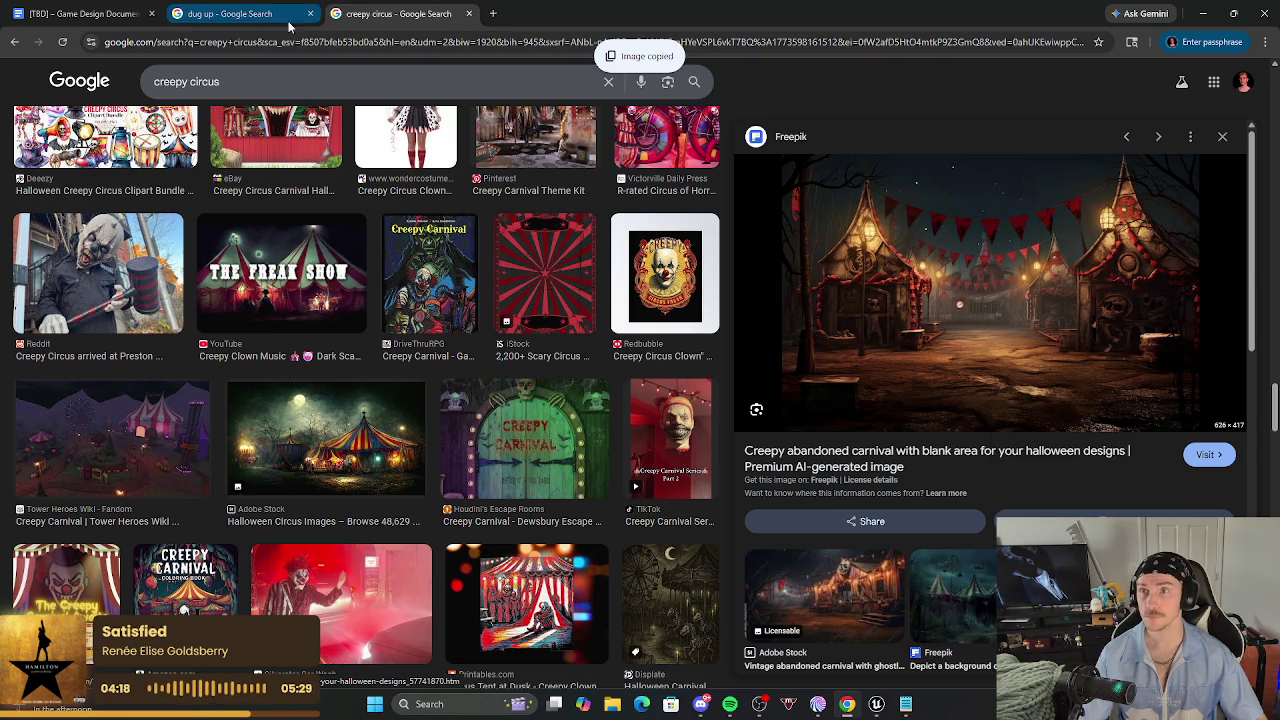
left_click(58, 13)
key("ctrl+v")
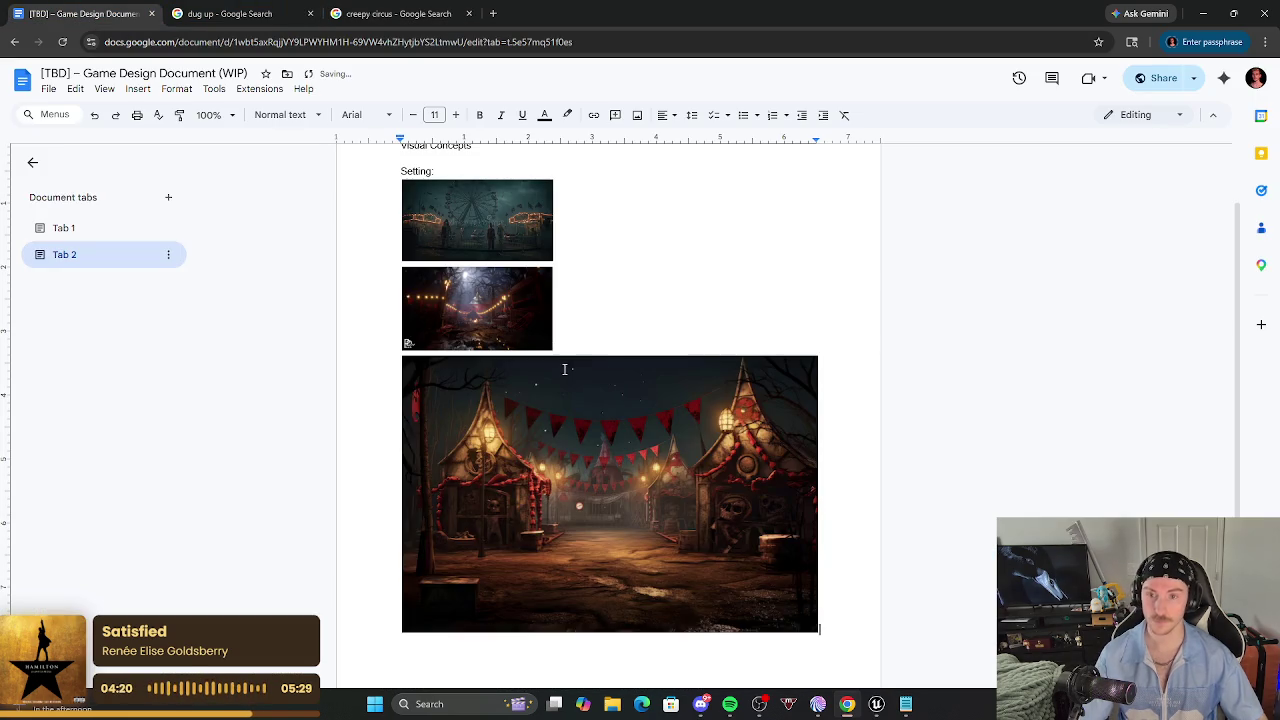
Shrink the abandoned carnival image beside the second image, compare sizes, then bring Discord forward.
left_click(795, 578)
mouse_move(785, 605)
left_mouse_down()
mouse_move(530, 453)
mouse_move(545, 452)
left_mouse_up()
left_click(734, 503)
left_click(497, 223)
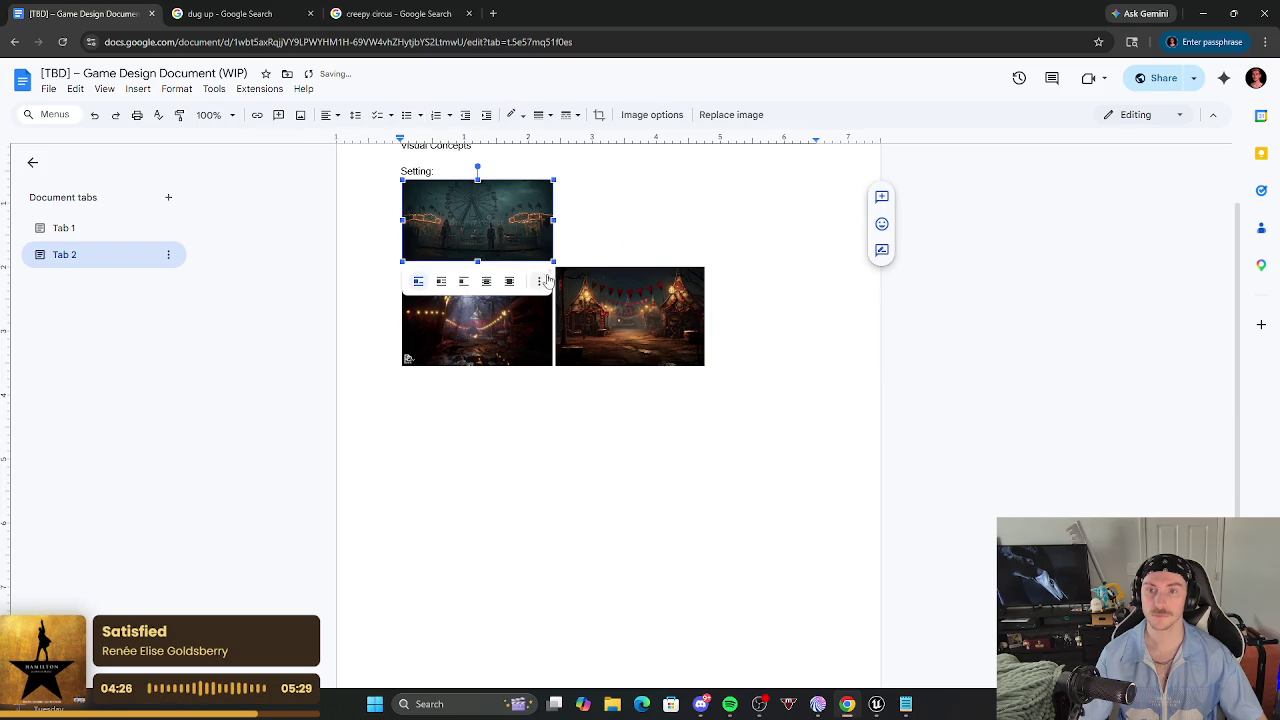
left_click(561, 333)
left_click(462, 345)
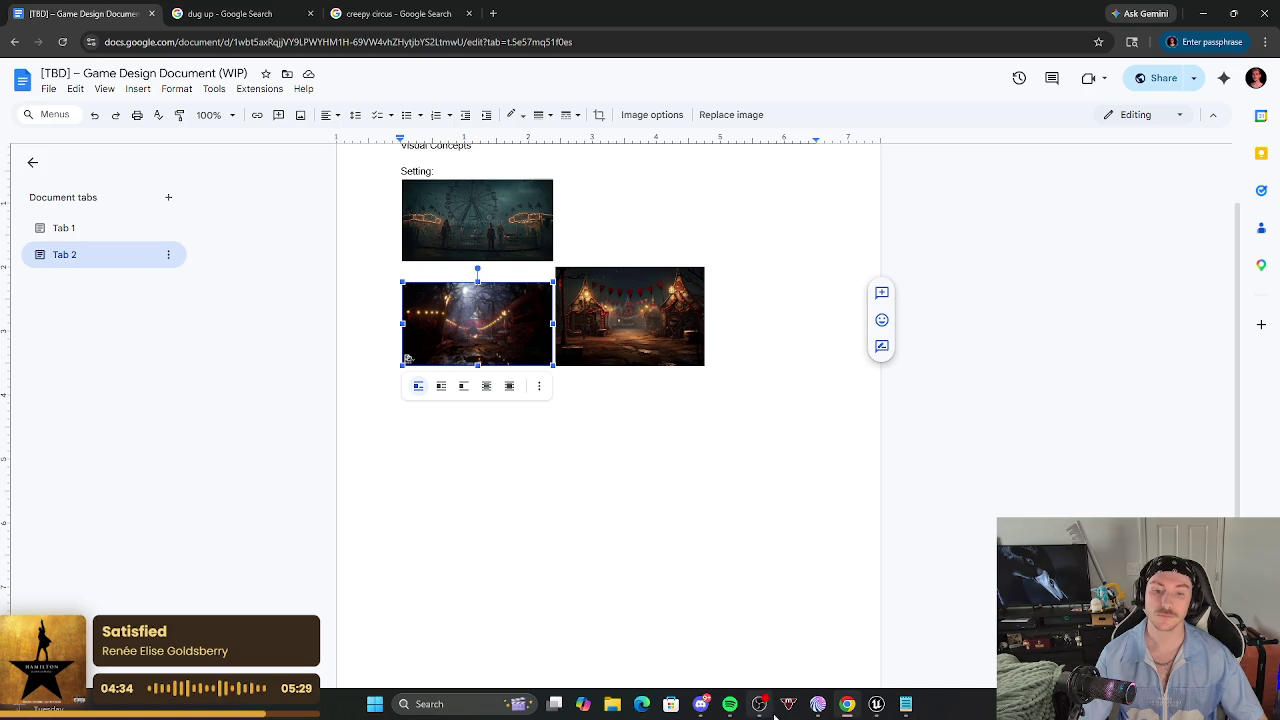
mouse_move(718, 710)
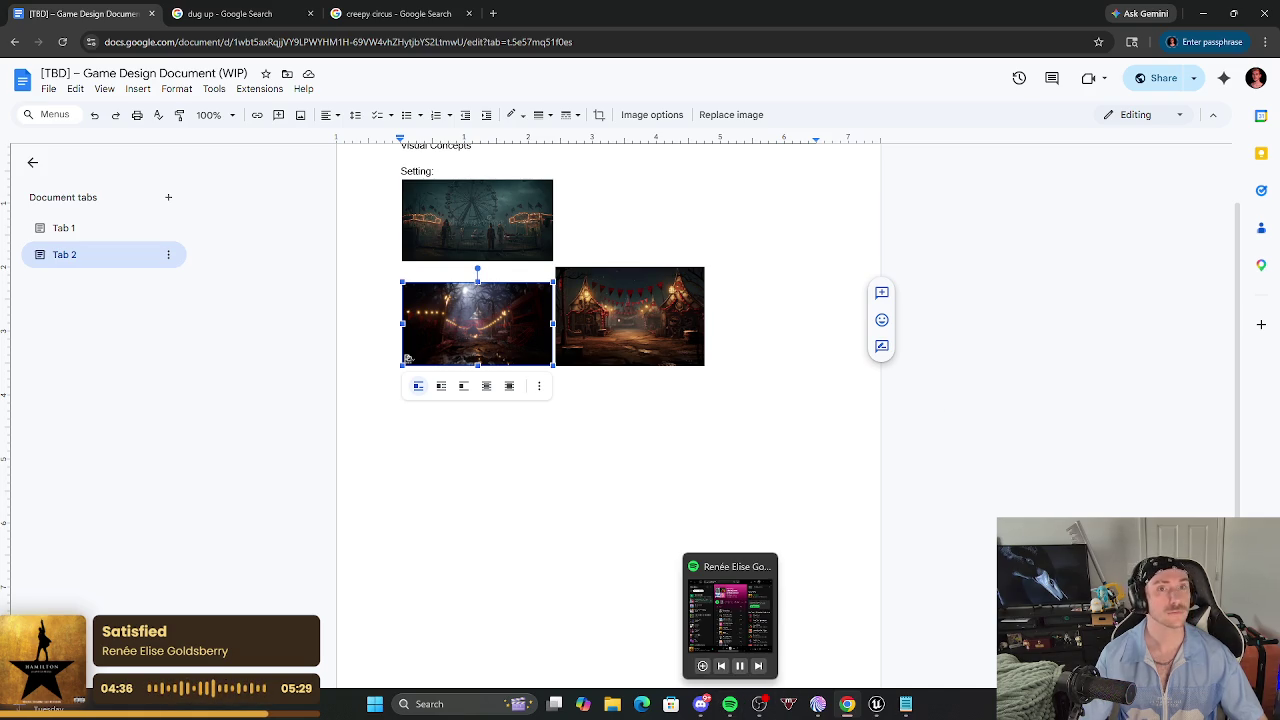
left_click(700, 704)
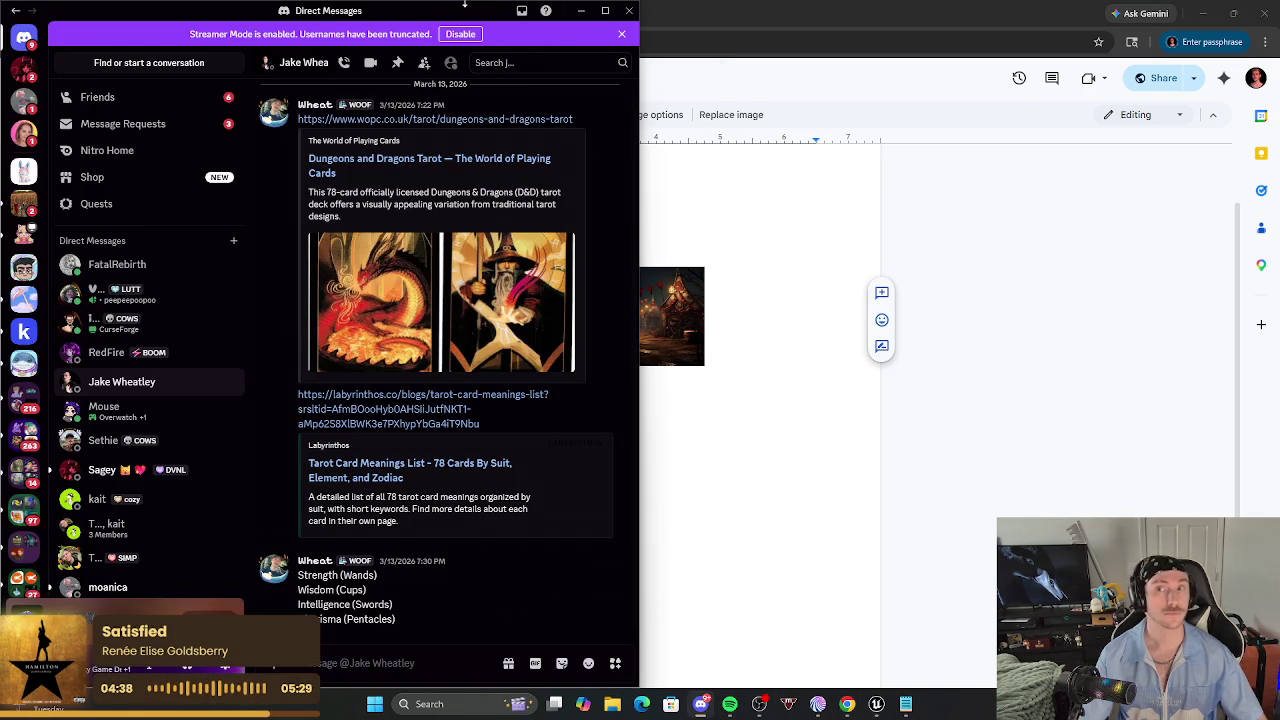
left_click(581, 10)
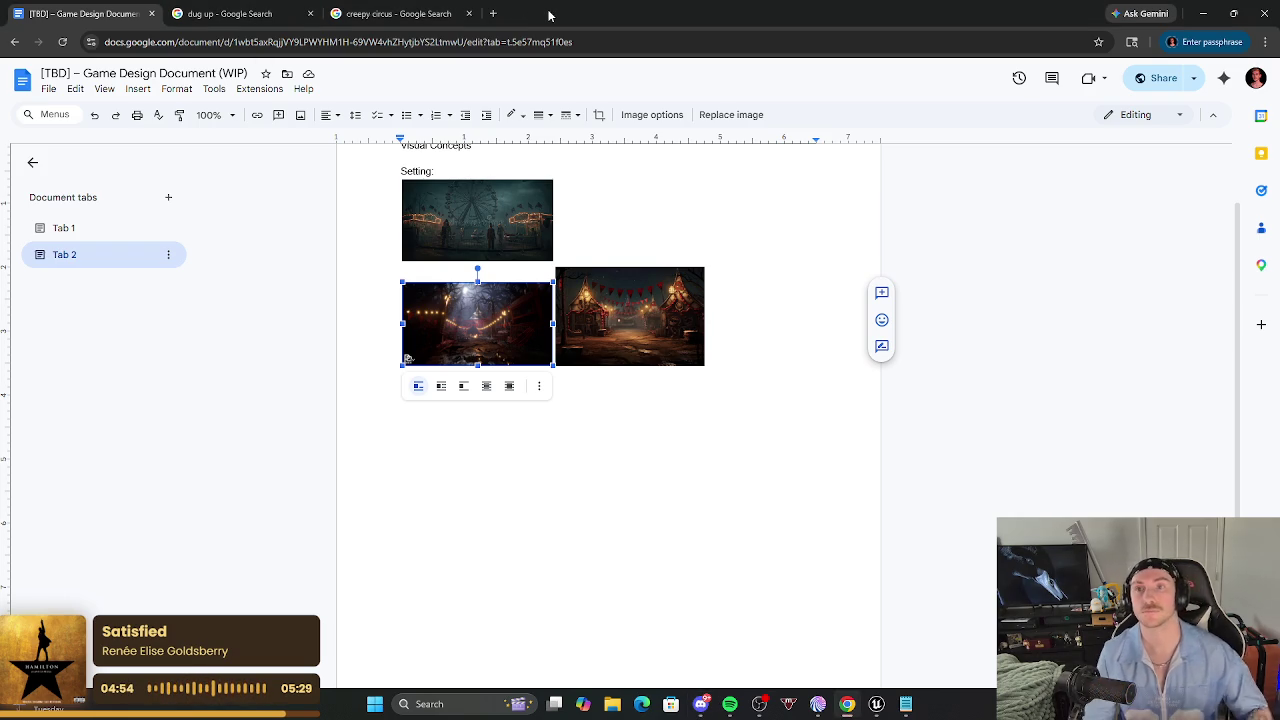
left_click(390, 13)
Preview the spooky circus tent image, then Adobe Stock's 'Creepy Carnival-Bilder' dark tent image.
scroll(820, 524, "down", 3)
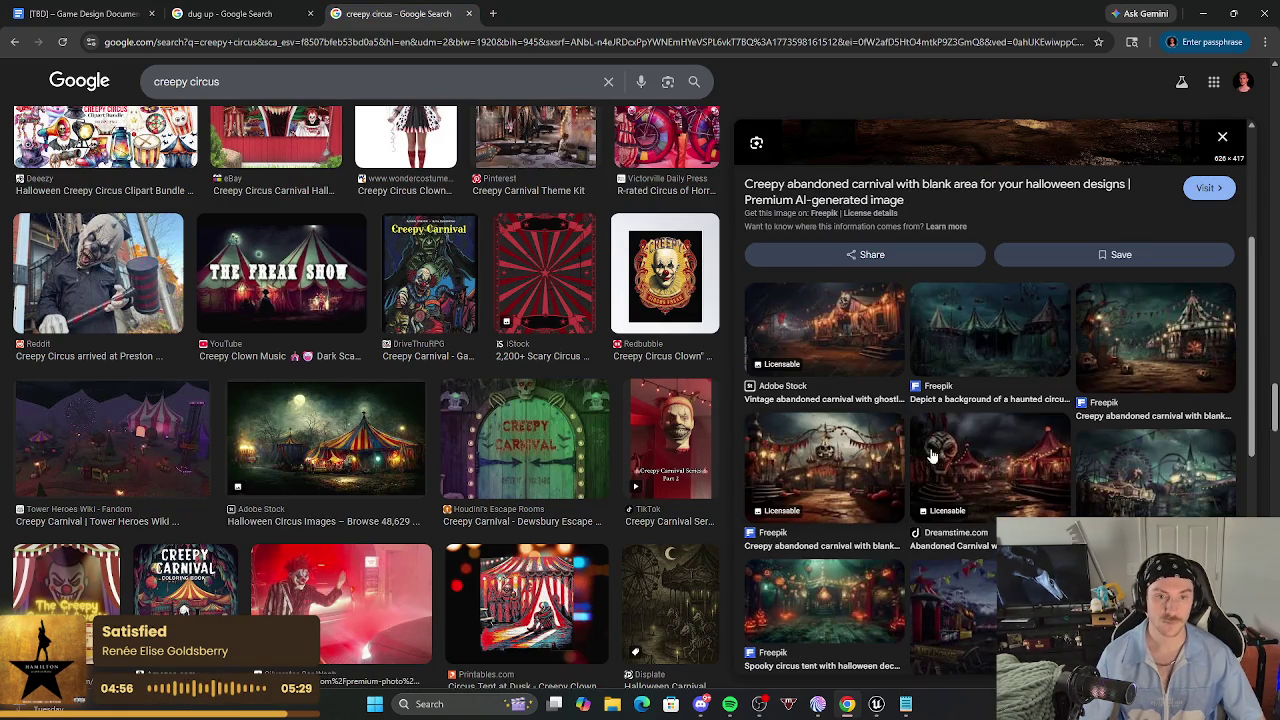
left_click(865, 598)
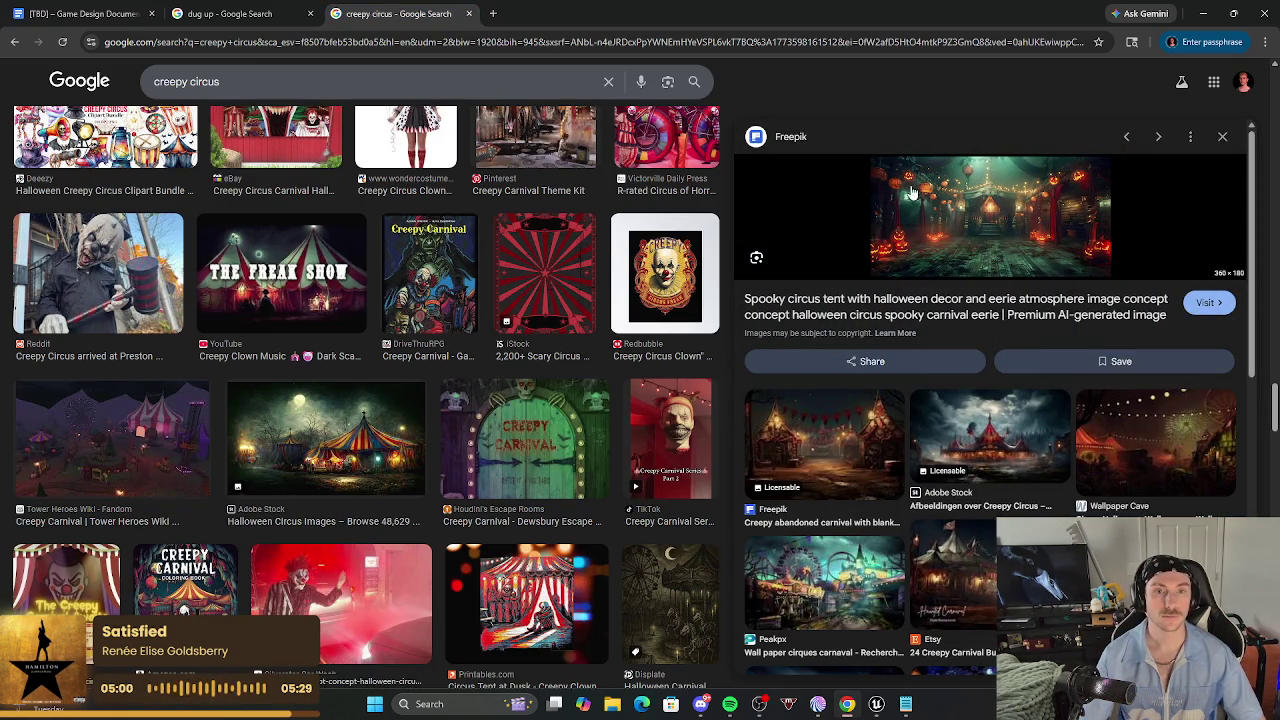
scroll(903, 465, "down", 2)
scroll(860, 420, "down", 3)
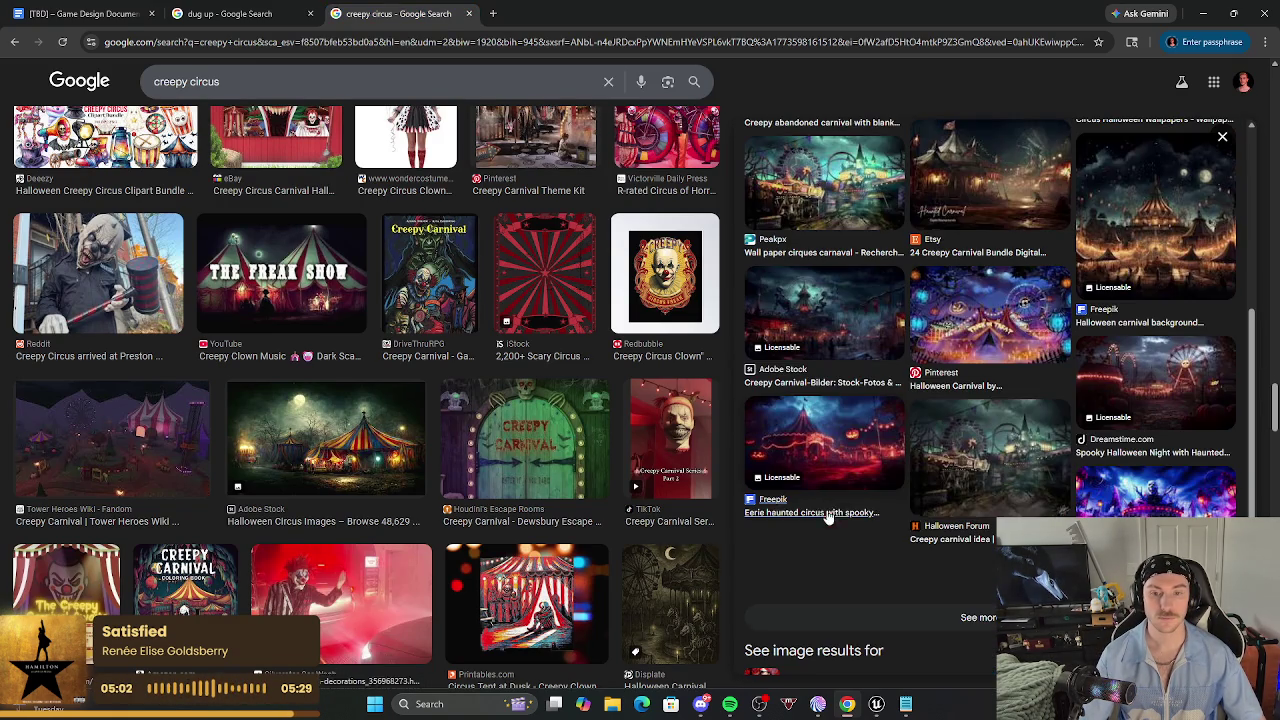
left_click(845, 390)
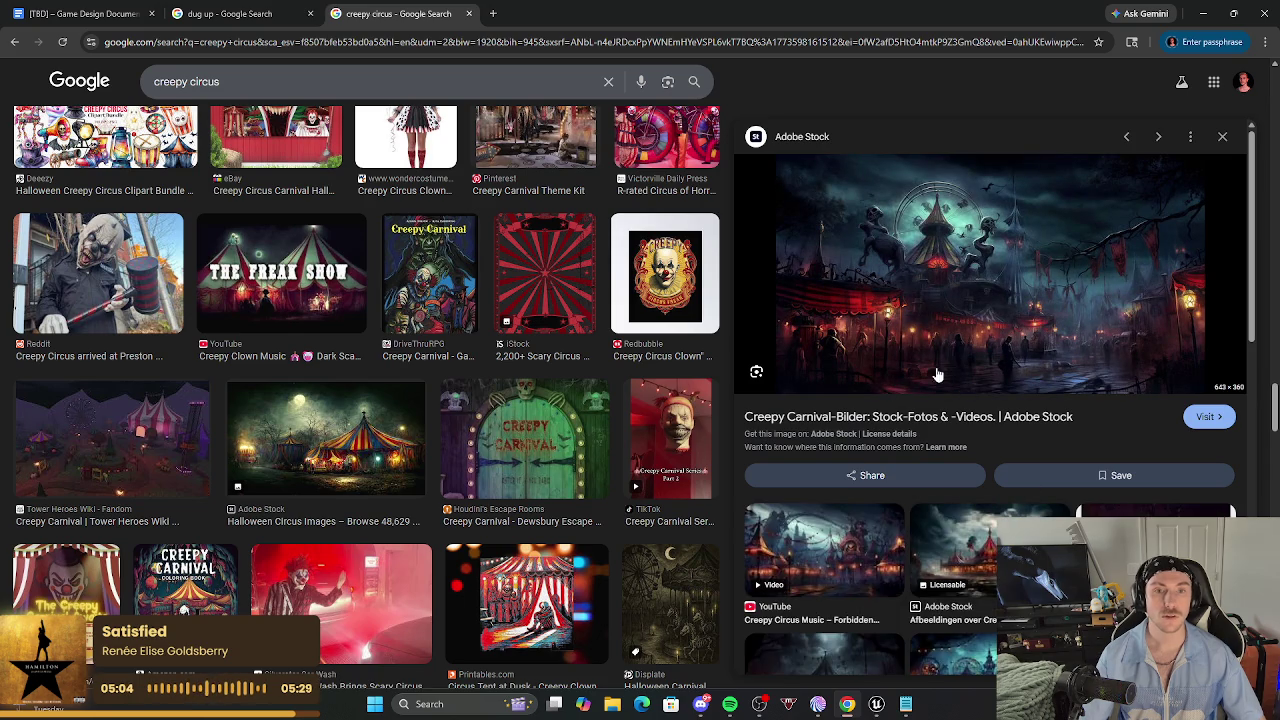
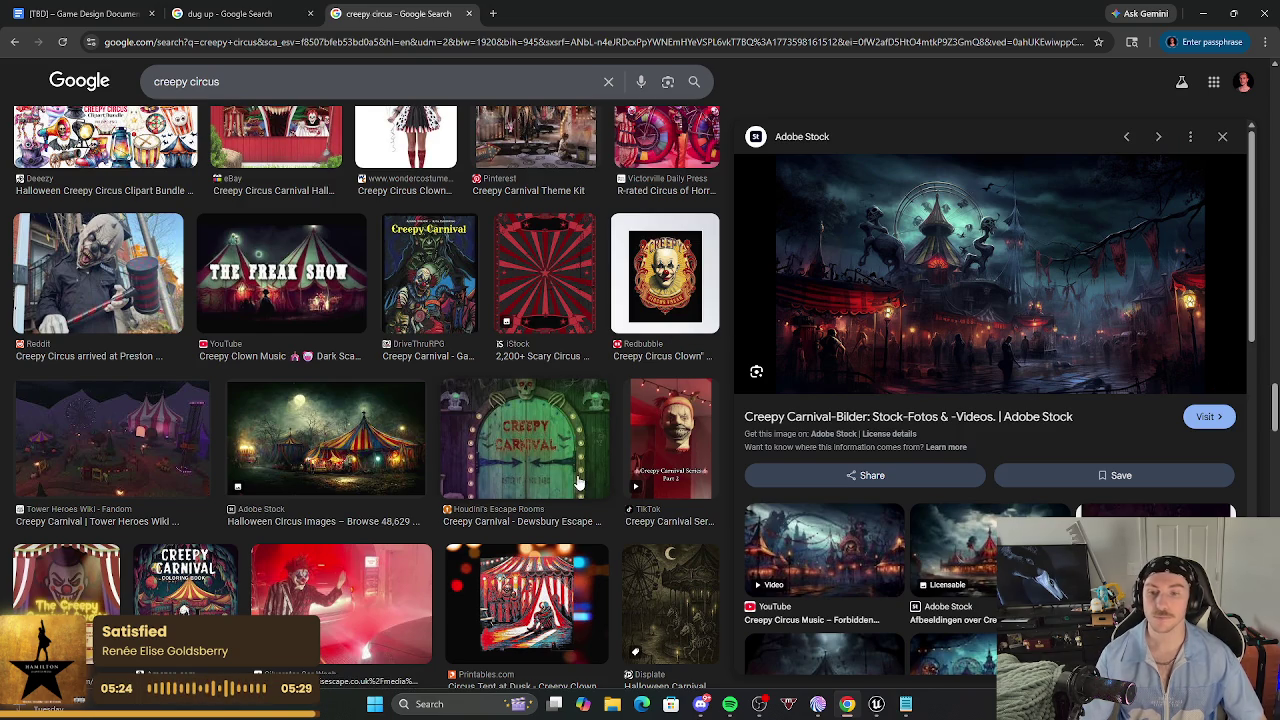
Copy the Adobe Stock 'Creepy Circus Background Images' tent picture and return to the design document.
scroll(493, 413, "down", 10)
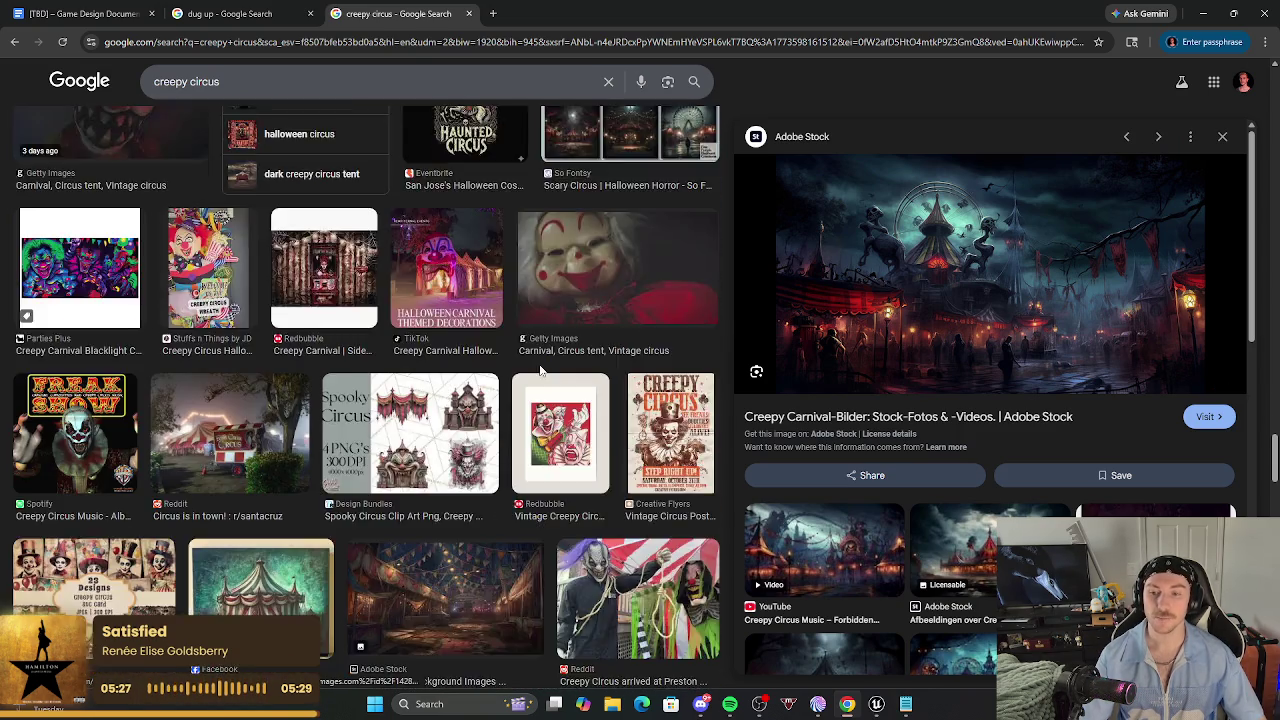
scroll(540, 370, "down", 3)
left_click(462, 380)
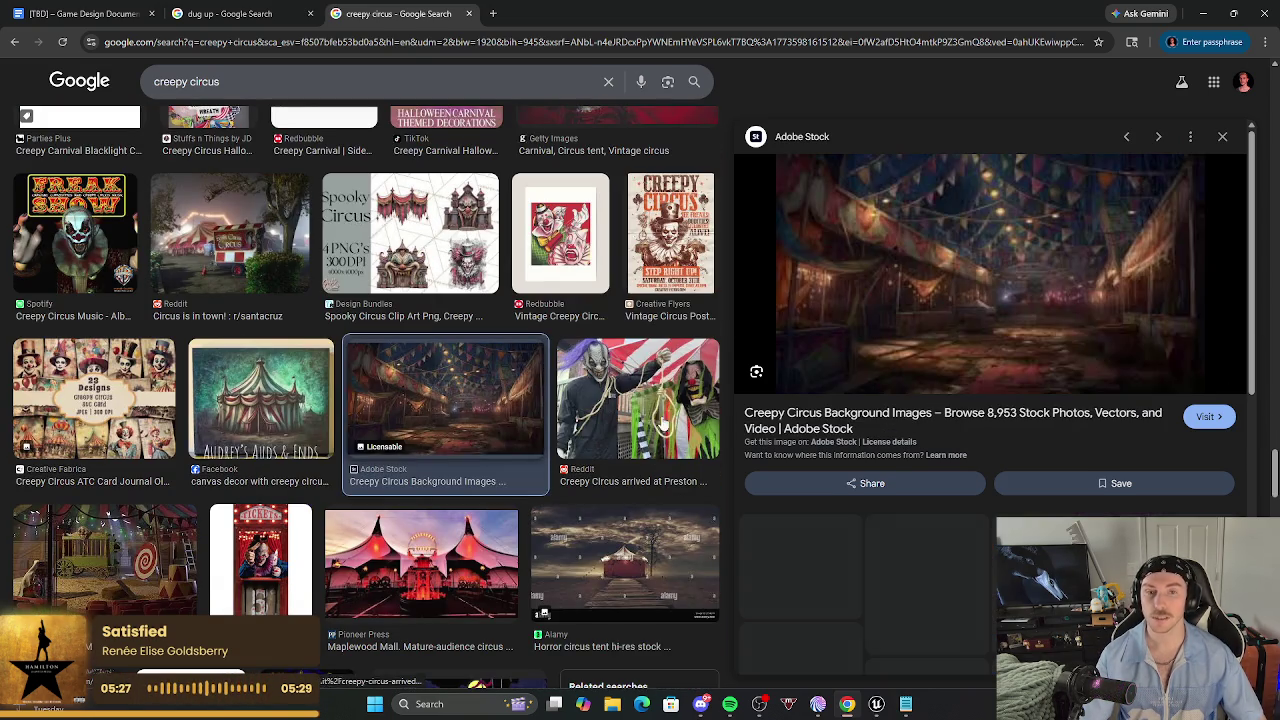
right_click(883, 321)
left_click(938, 538)
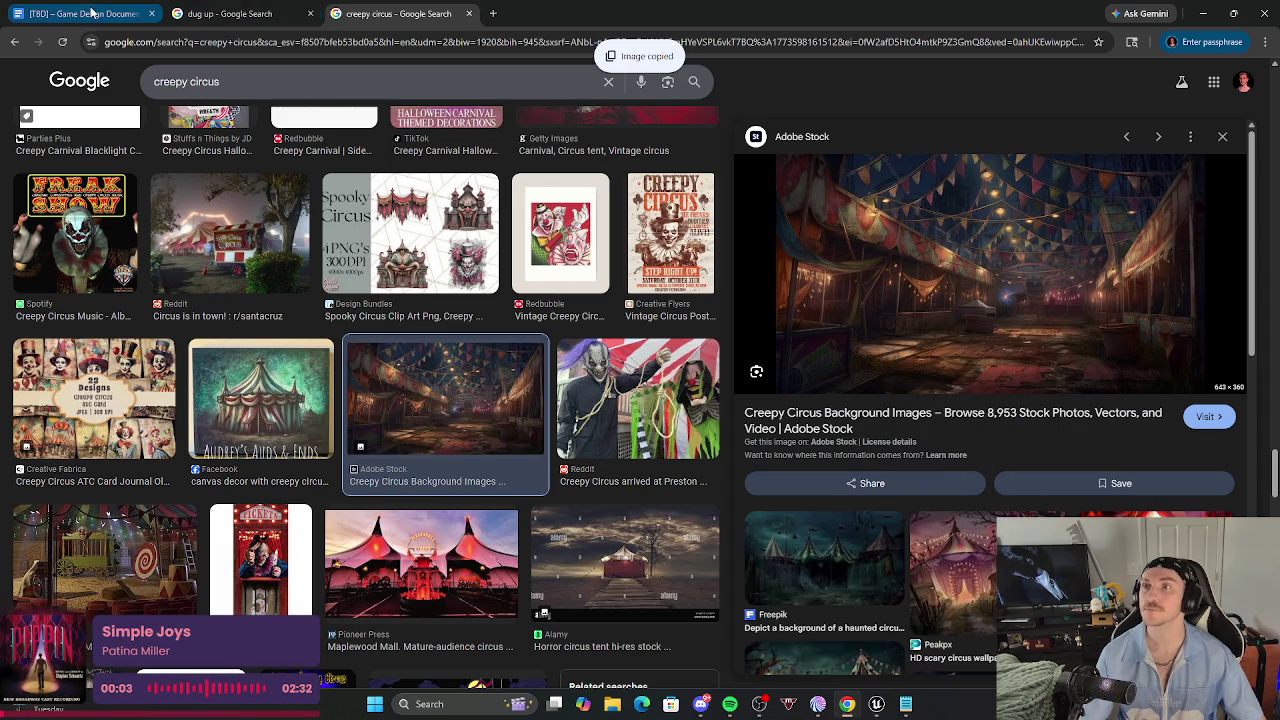
left_click(80, 13)
Paste the circus background image under Setting and shrink it to a thumbnail.
left_click(720, 355)
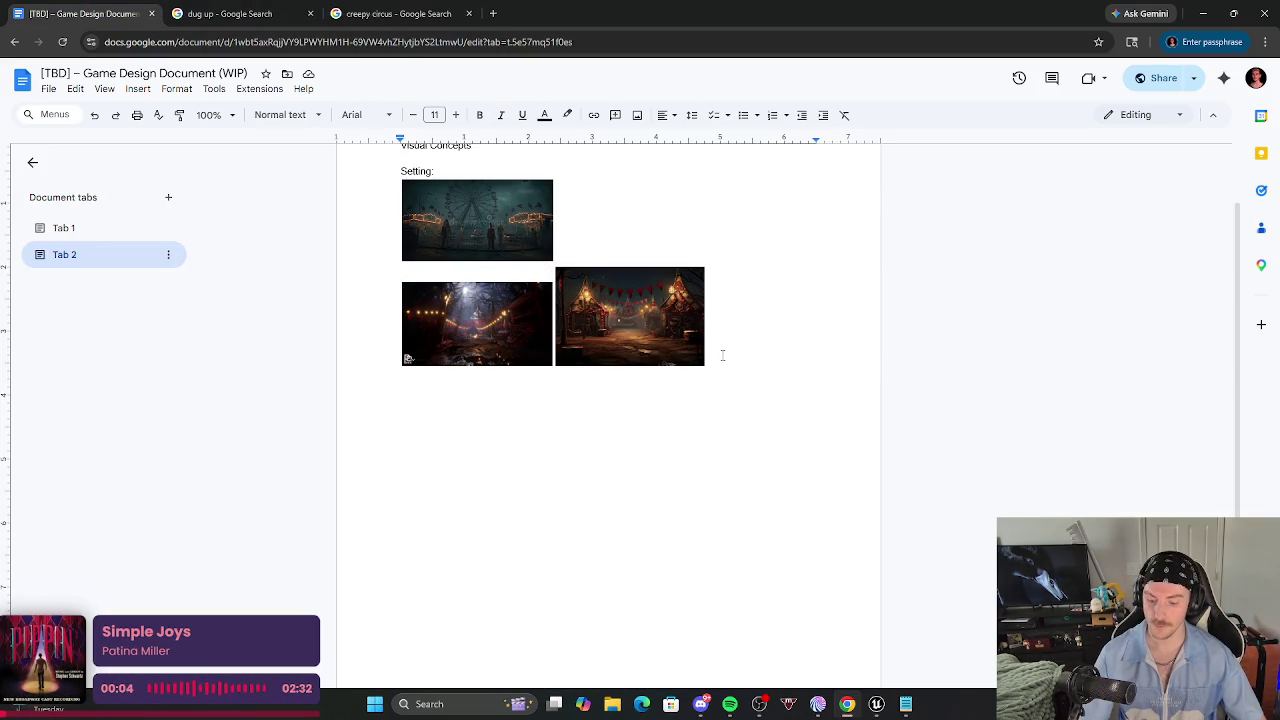
key("ctrl+v")
left_click(790, 540)
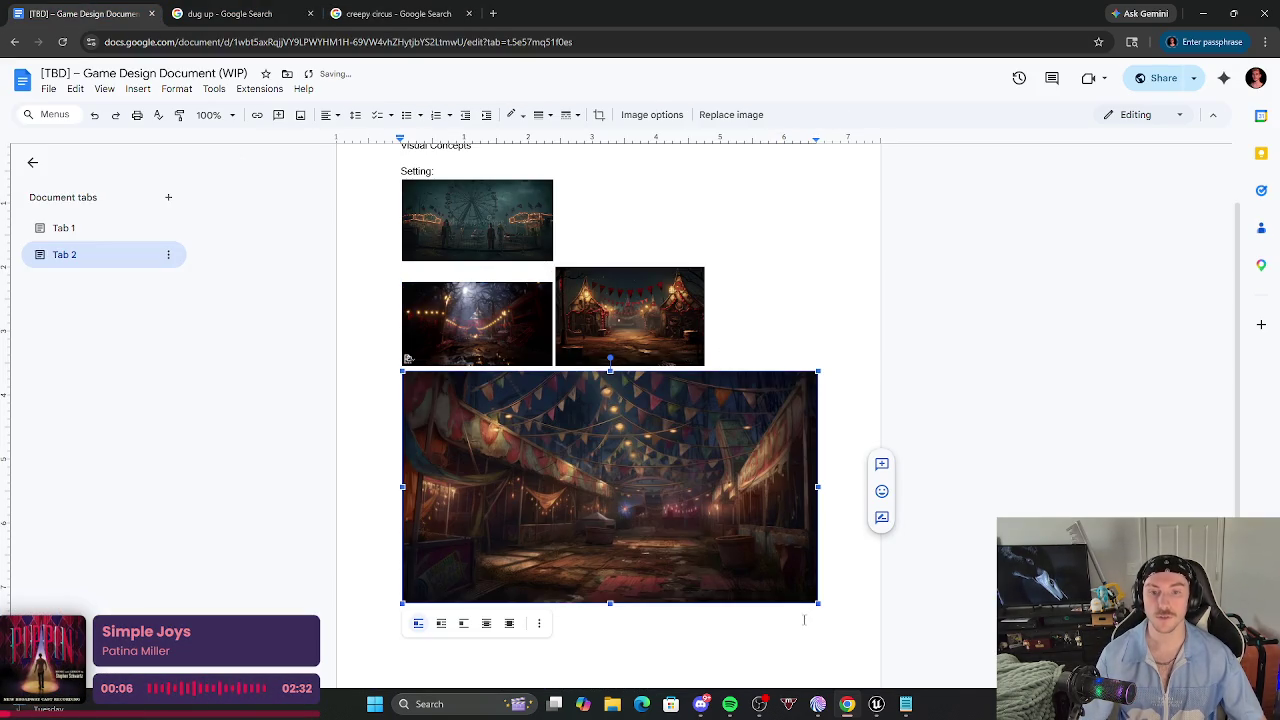
left_click_drag(816, 604, 550, 415)
left_click(608, 495)
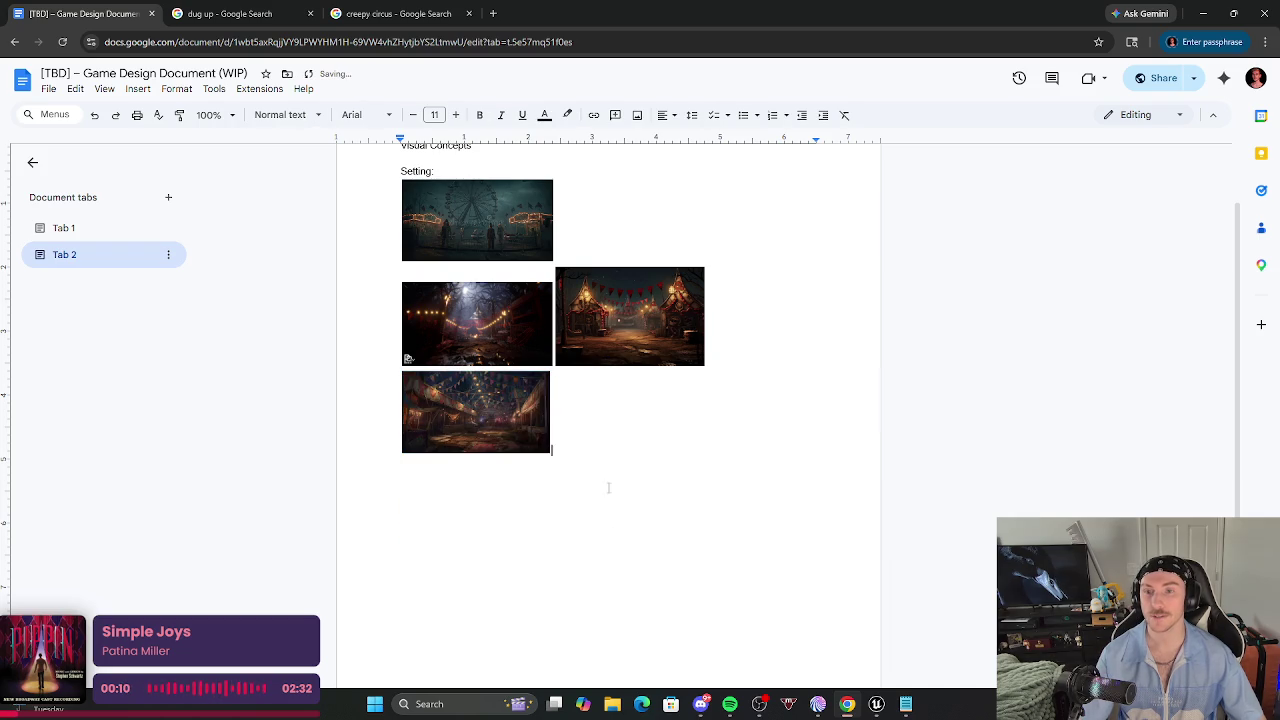
key("Return")
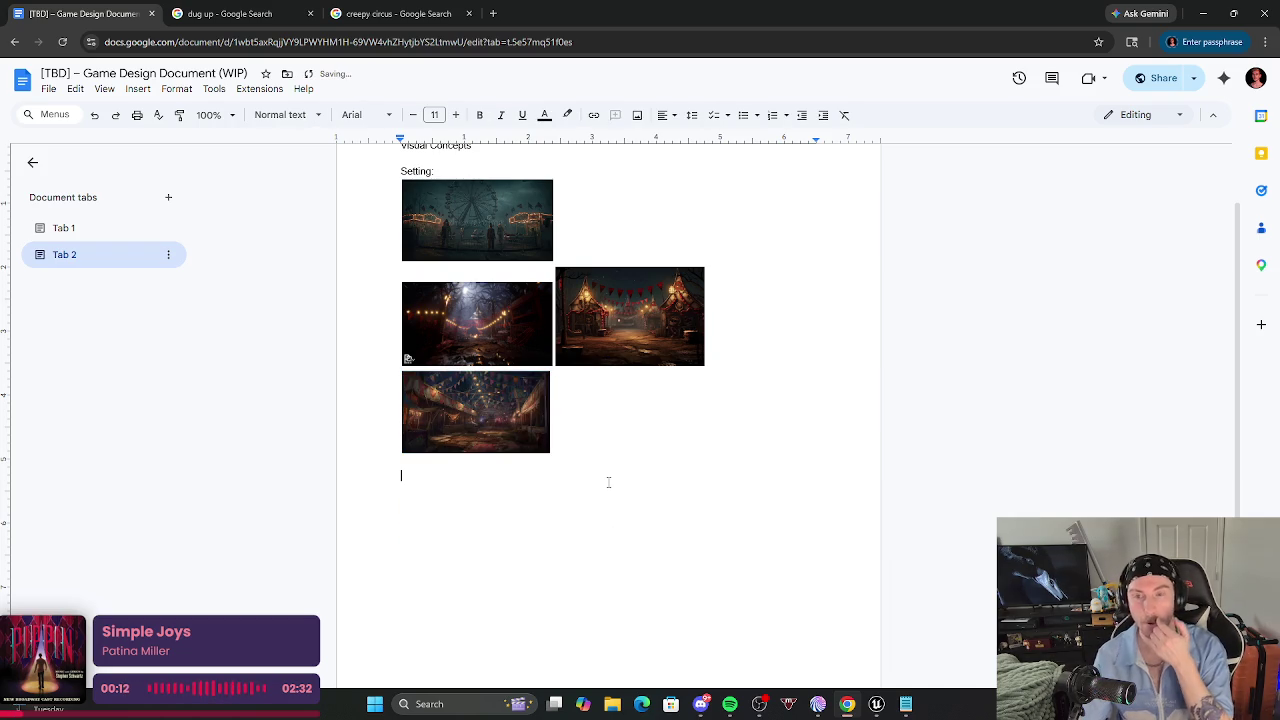
Shrink the circus tent image in the second Setting row to match the others.
left_click(596, 310)
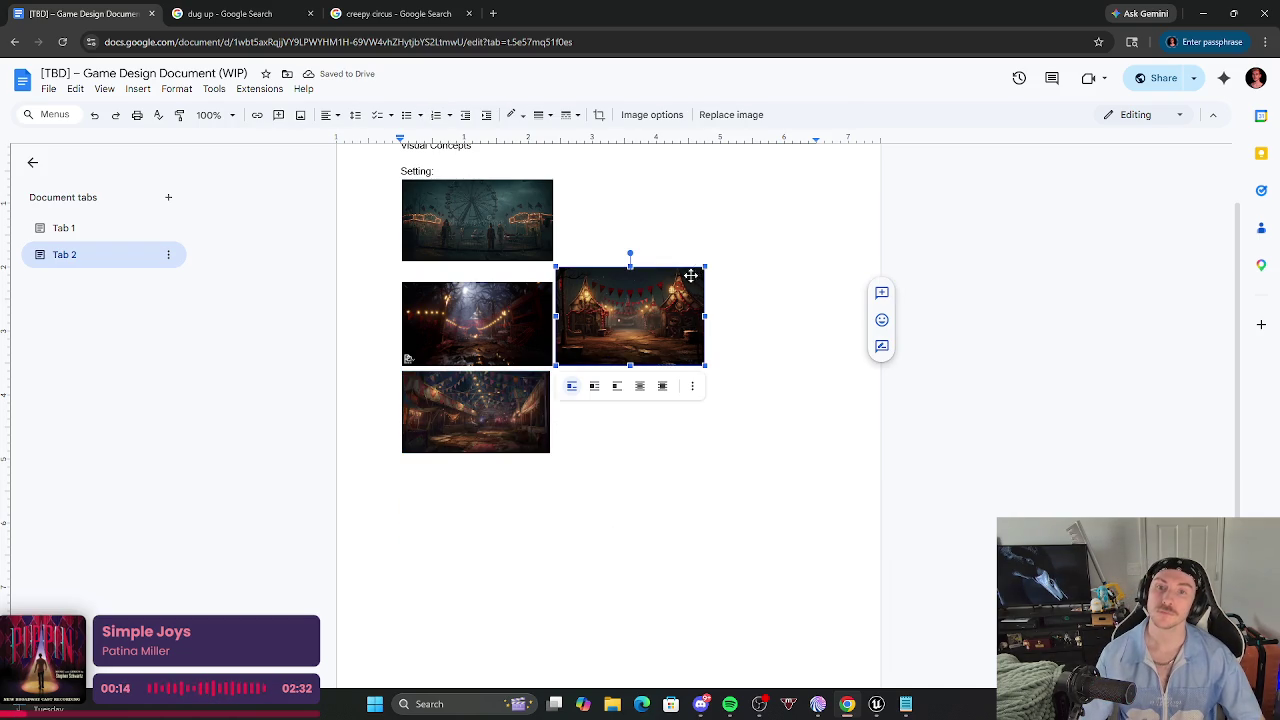
left_click_drag(702, 268, 672, 318)
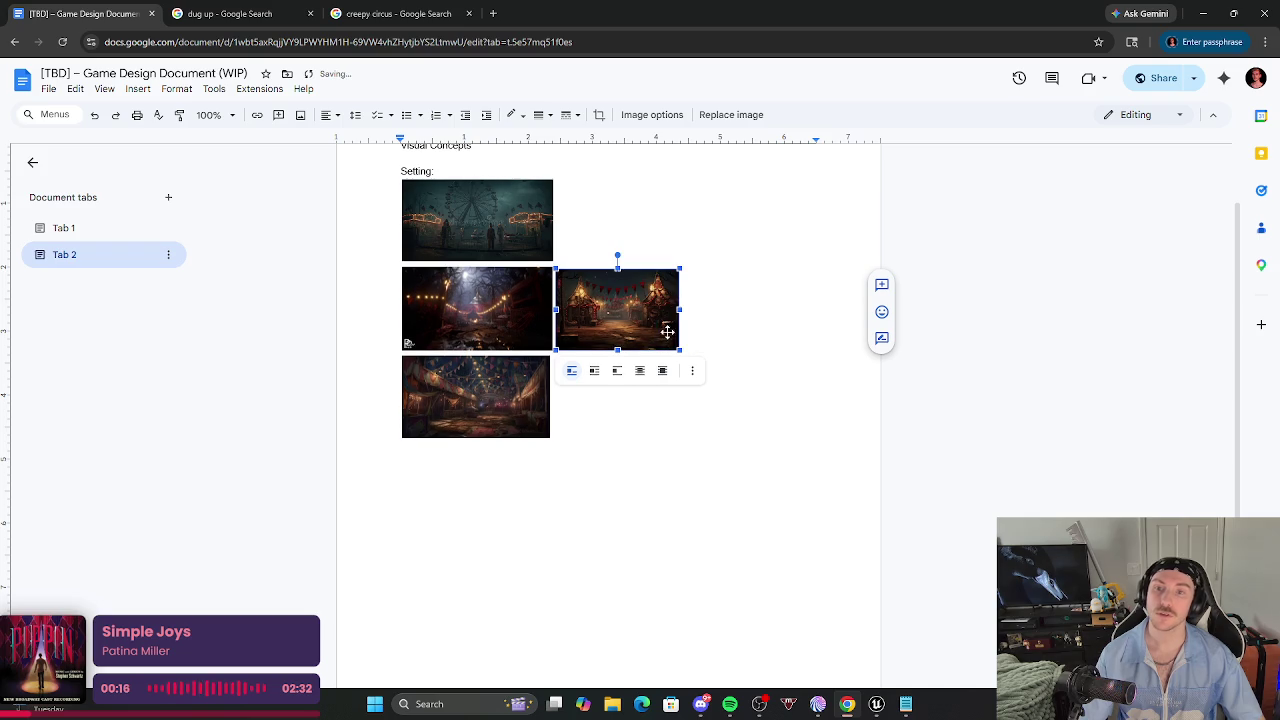
left_click(514, 534)
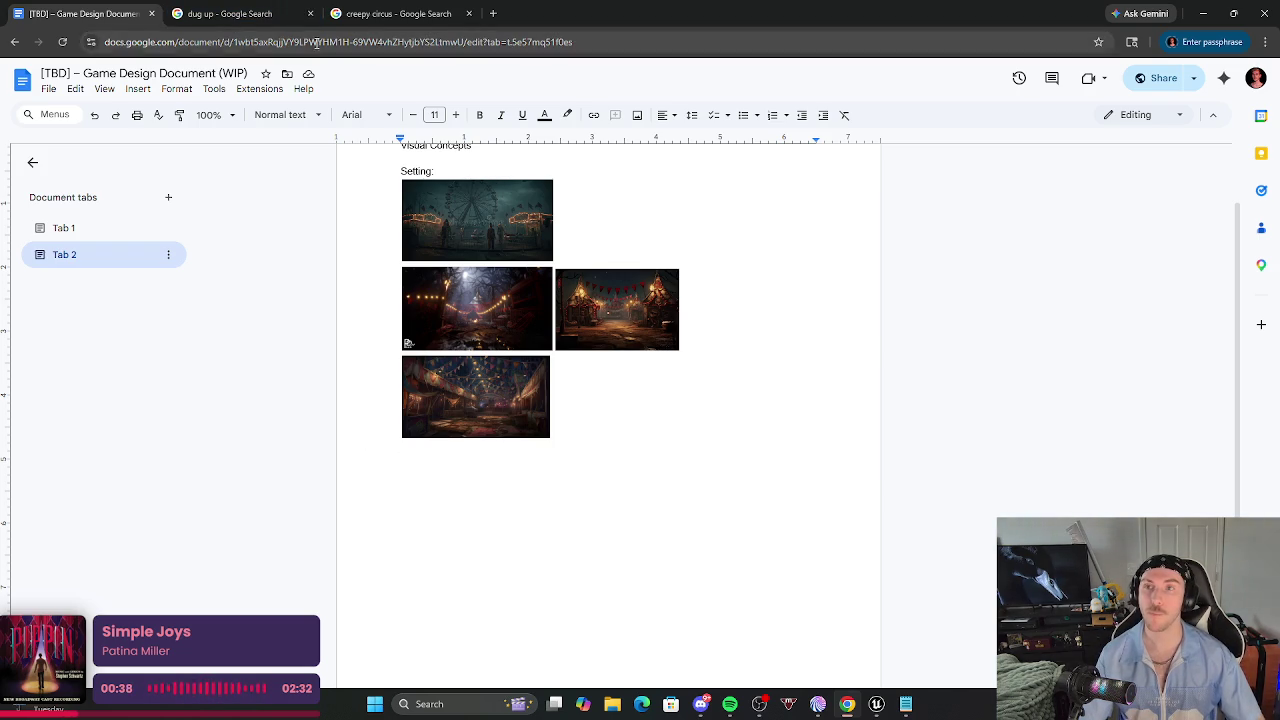
Start the 'Wheat Level:' heading and replace the dug up search tab with a fresh browser tab.
left_click(309, 14)
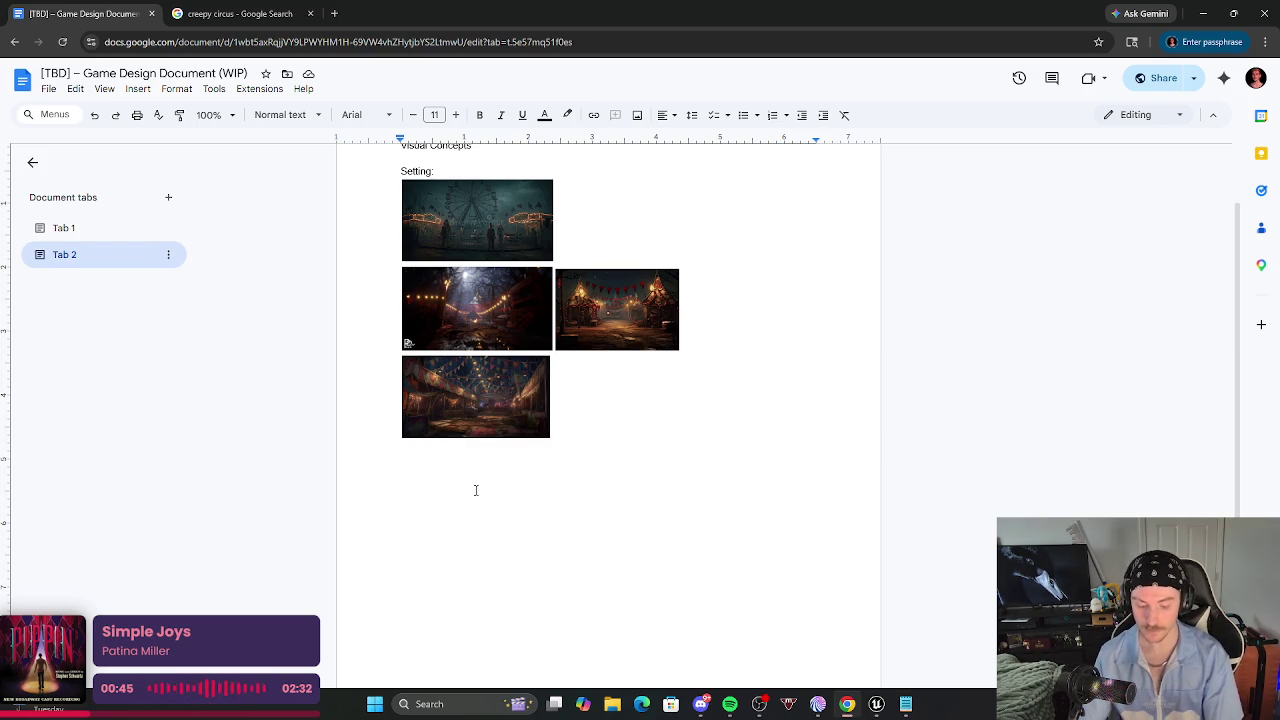
type("Wheat Level:")
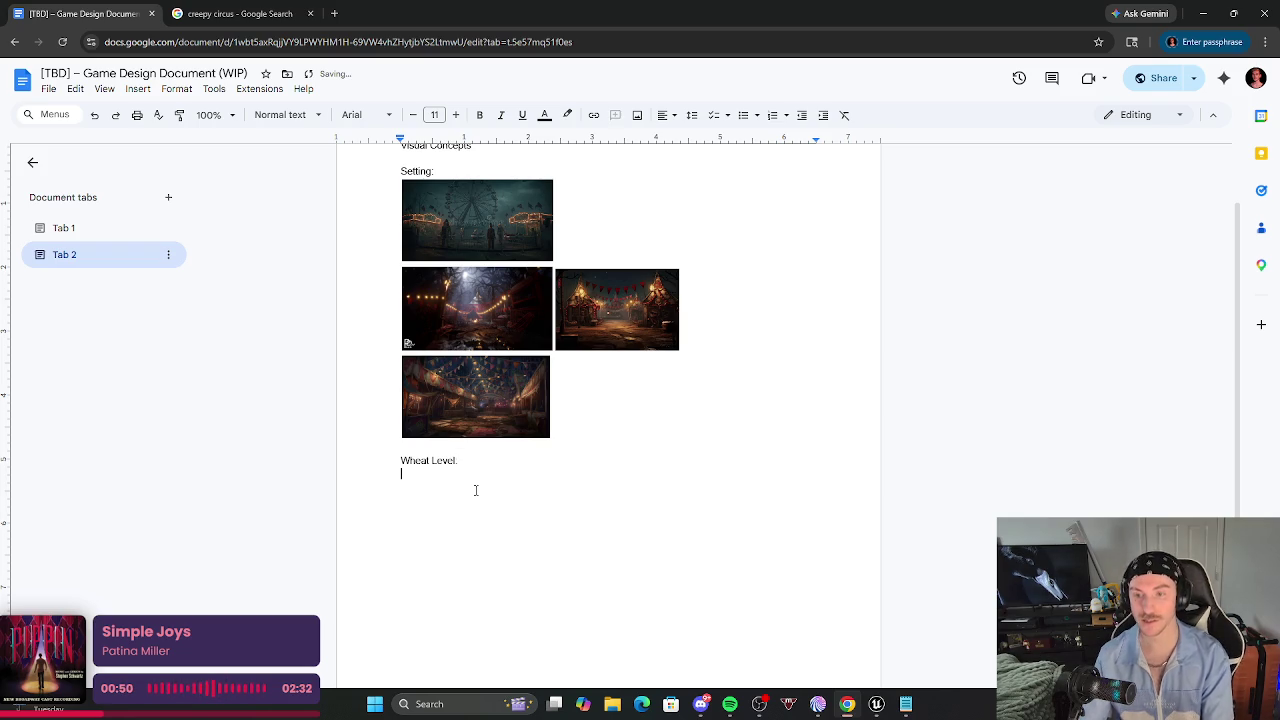
left_click(334, 13)
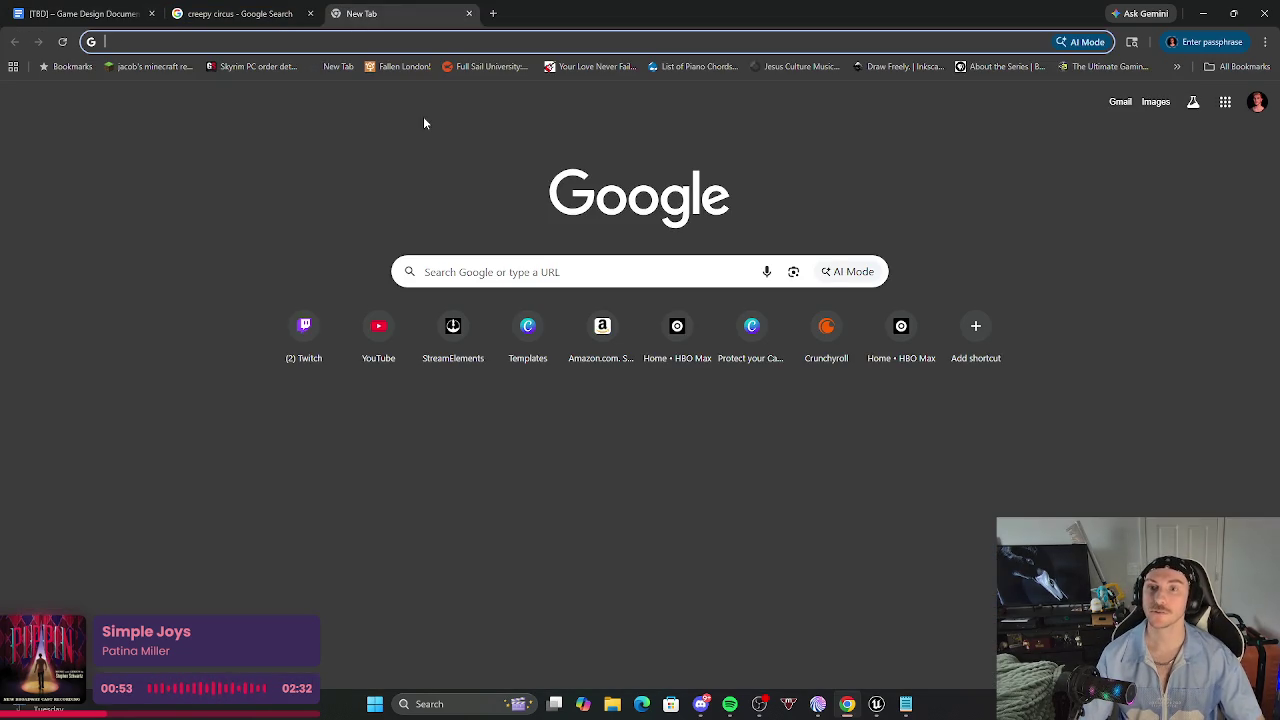
Rename the second document tab to 'Visual Concepts'.
left_click(80, 13)
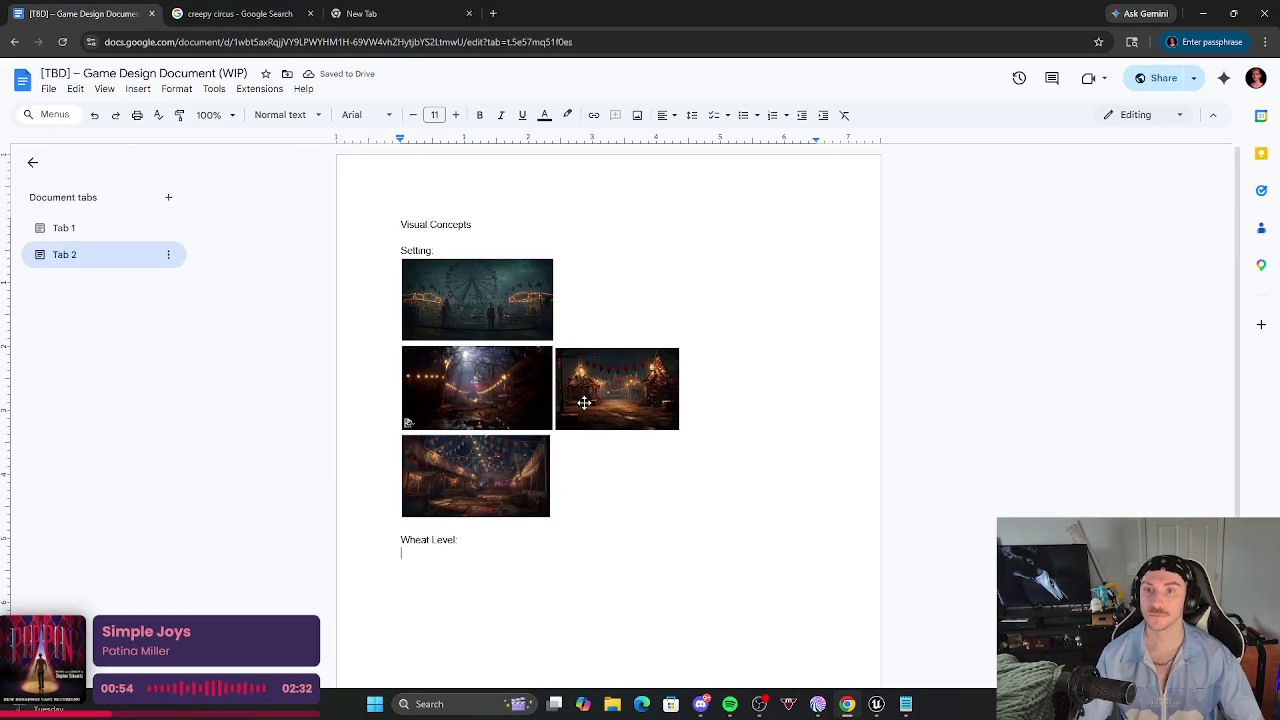
right_click(86, 260)
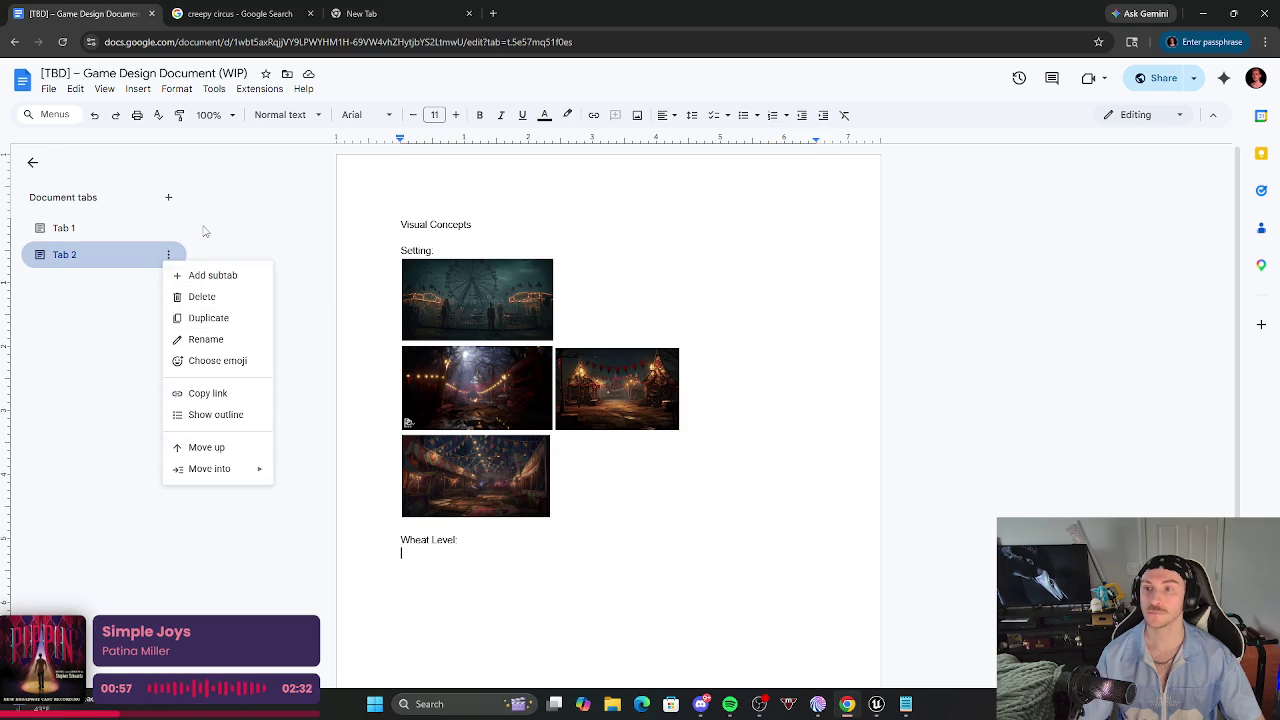
left_click(204, 340)
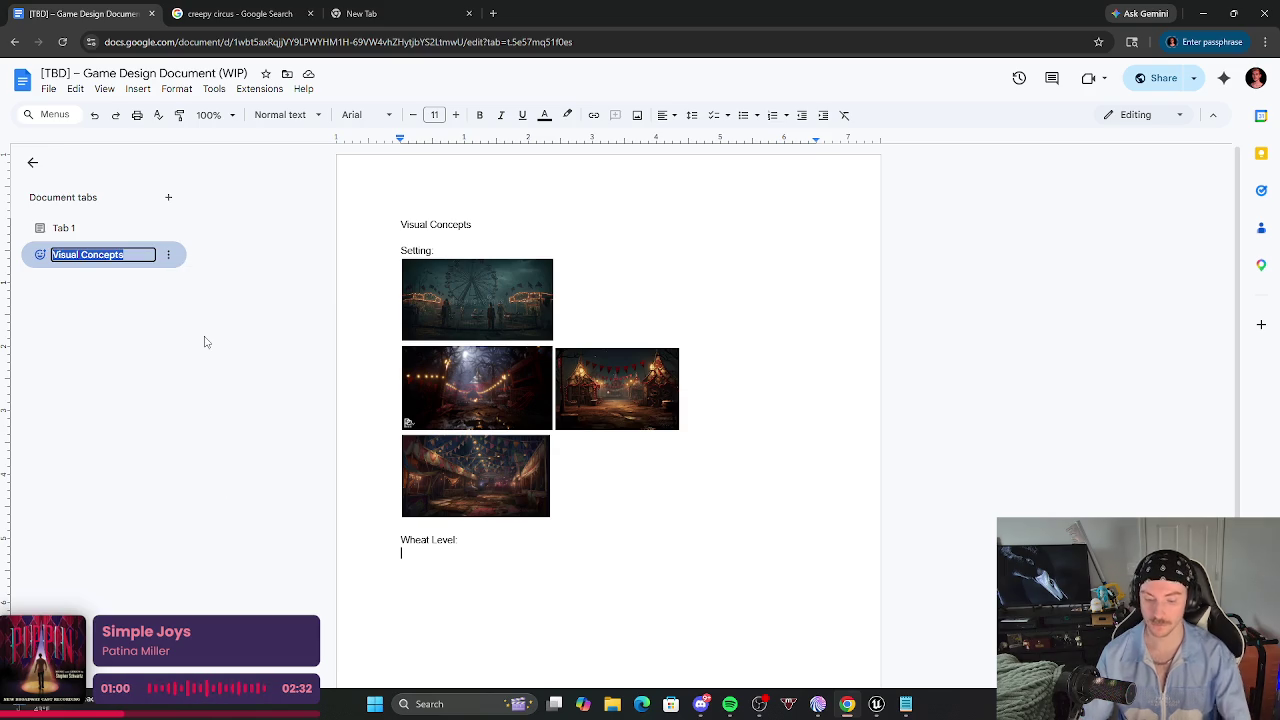
key("Return")
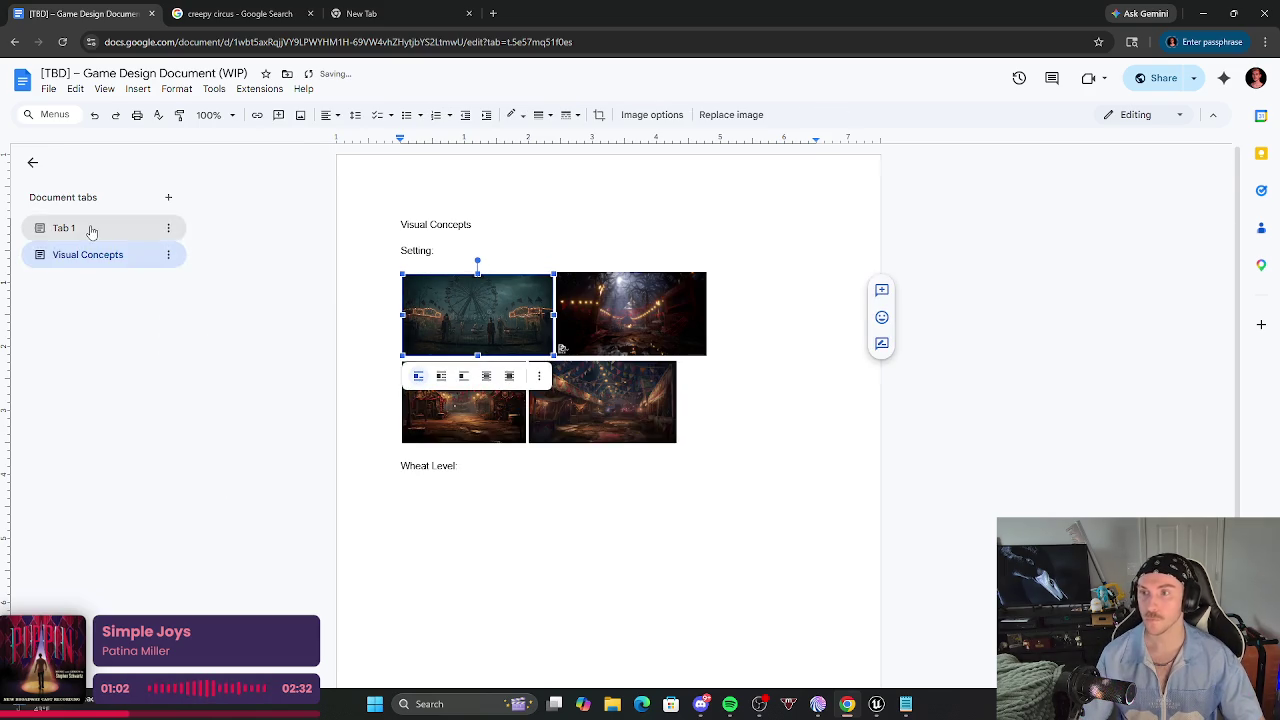
Rename the first document tab to '[TBD] – Game Design Document' and scroll to the Levels list.
left_click(88, 229)
left_click(168, 228)
left_click(213, 326)
type("[TBD] - Game Design Document (WIP)")
key("Return")
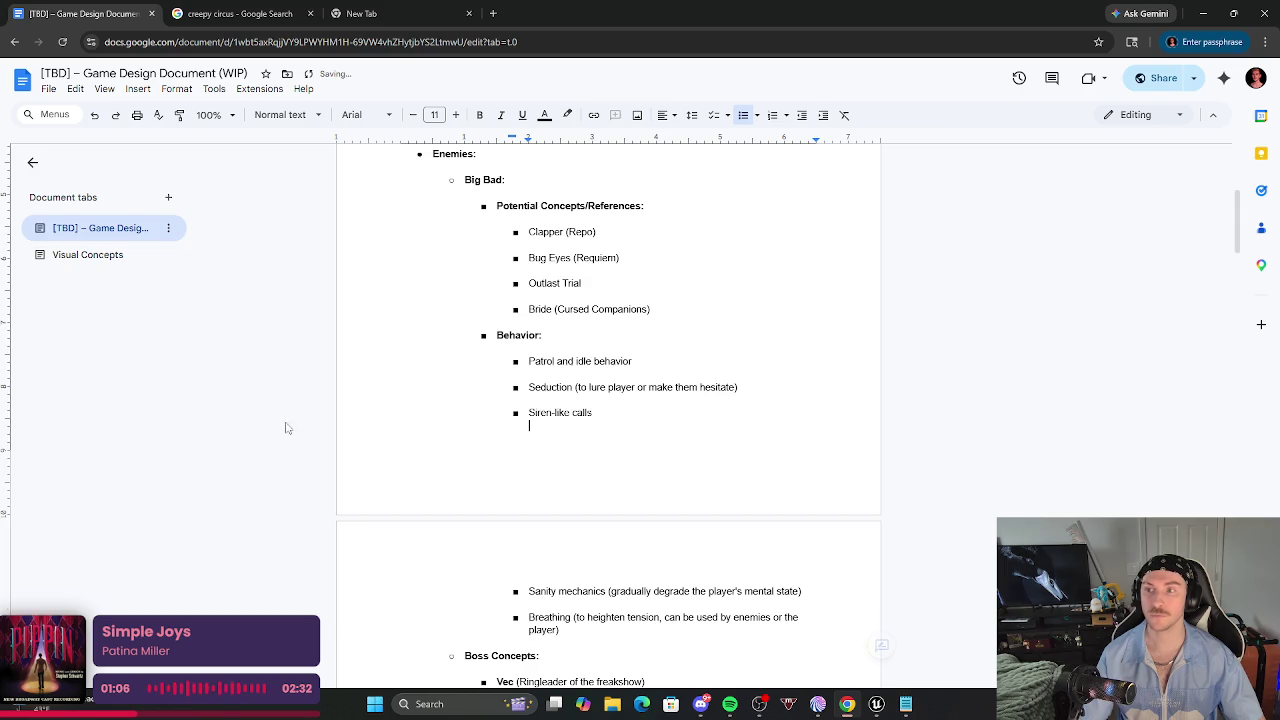
scroll(629, 452, "up", 3)
scroll(600, 430, "down", 10)
scroll(587, 414, "down", 9)
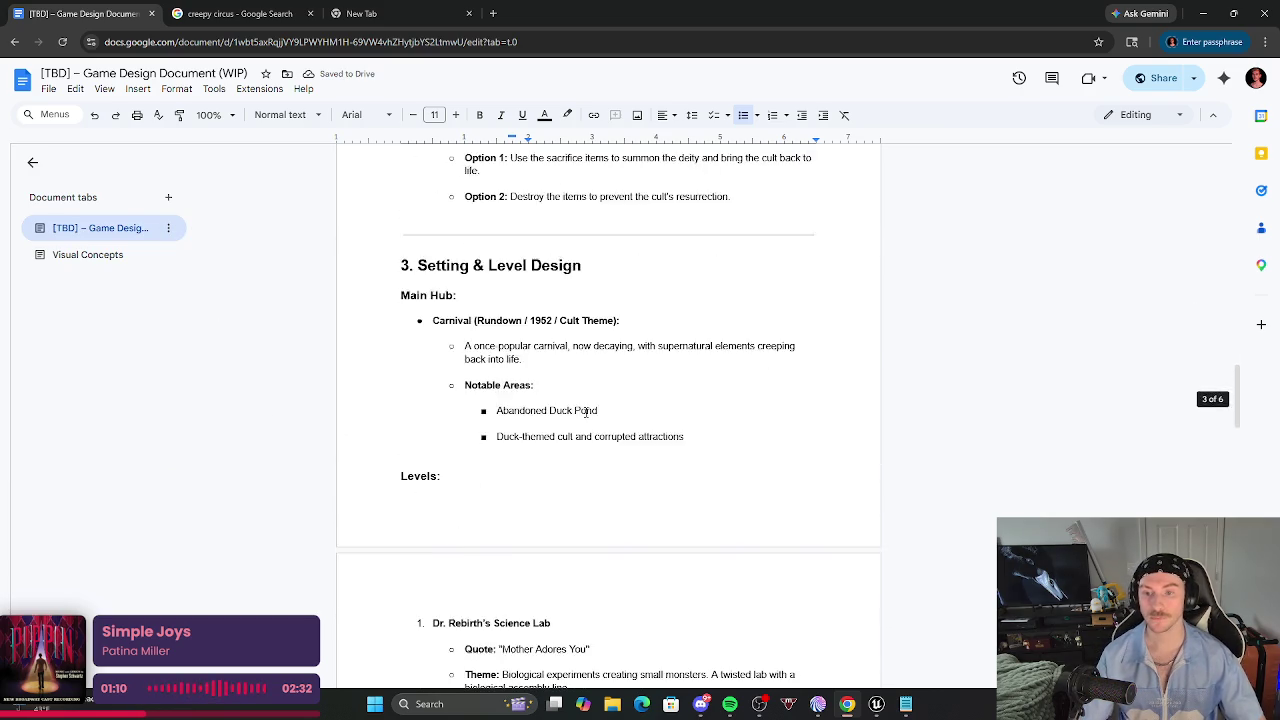
scroll(578, 460, "down", 3)
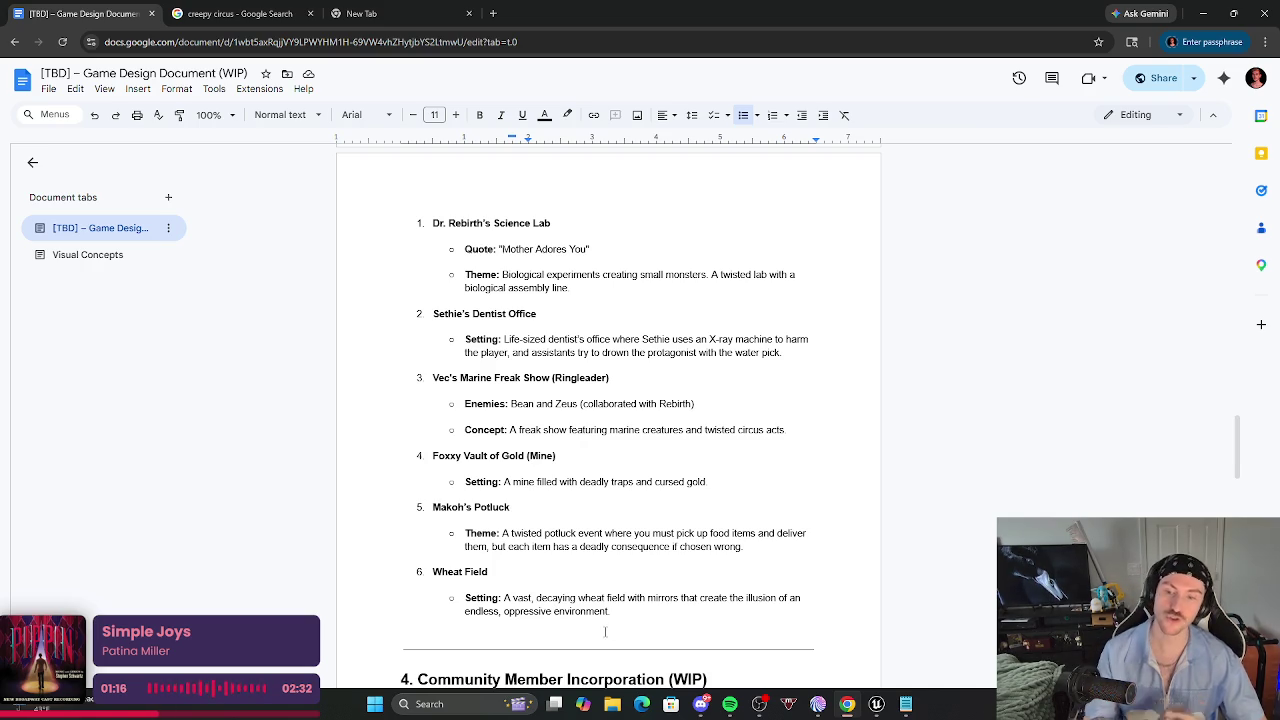
Search images for 'wheat field' and copy the Guardian photo of a woman in wheat below skyscrapers.
left_click(398, 14)
type("wheat f")
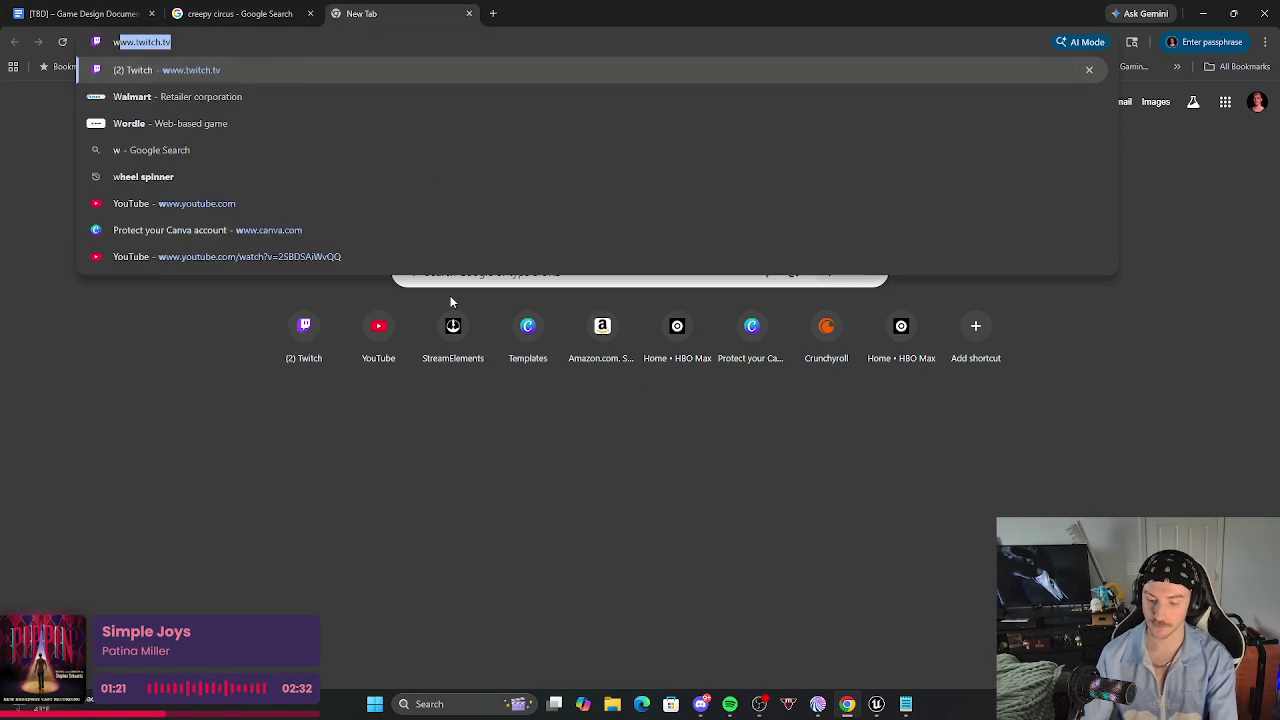
type("ield")
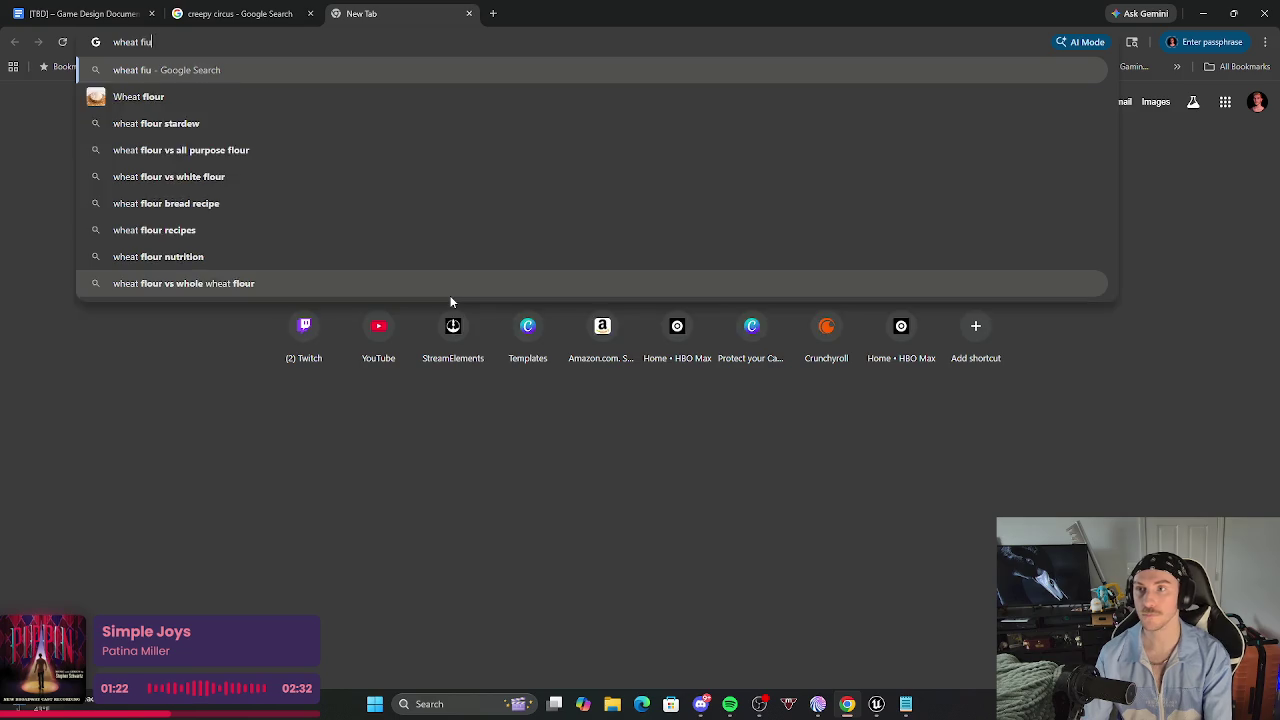
key("Return")
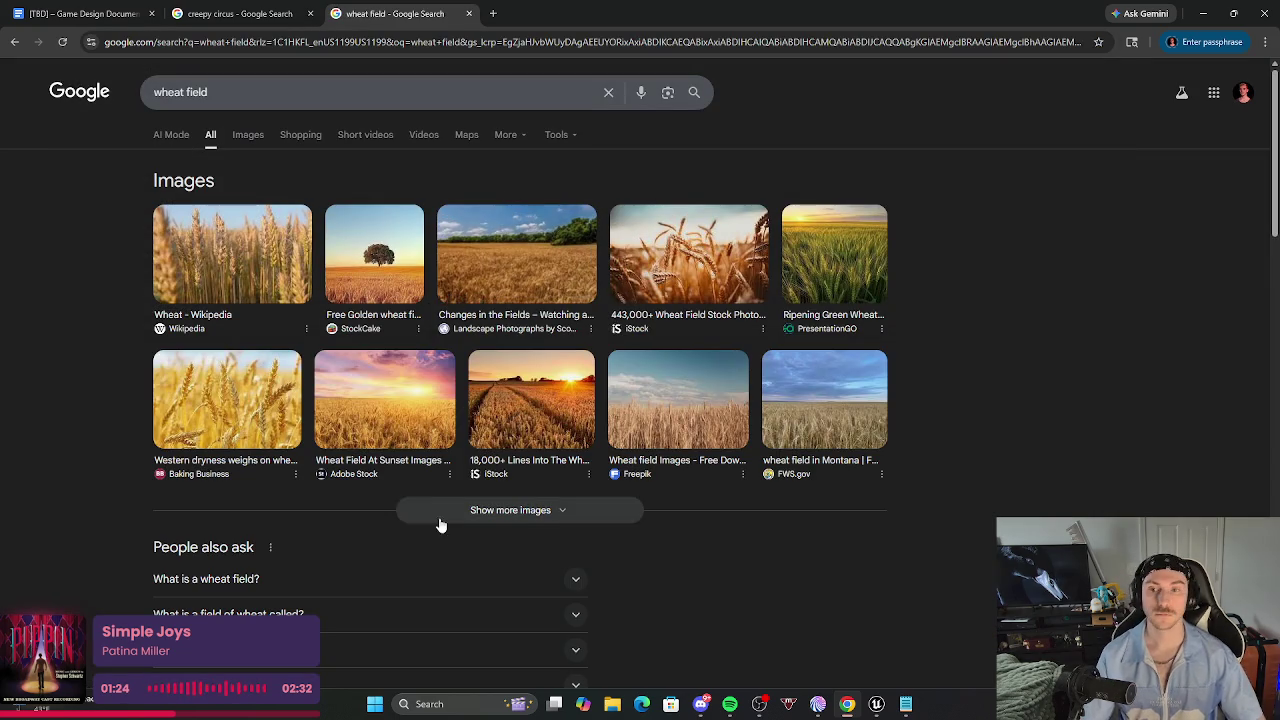
left_click(252, 135)
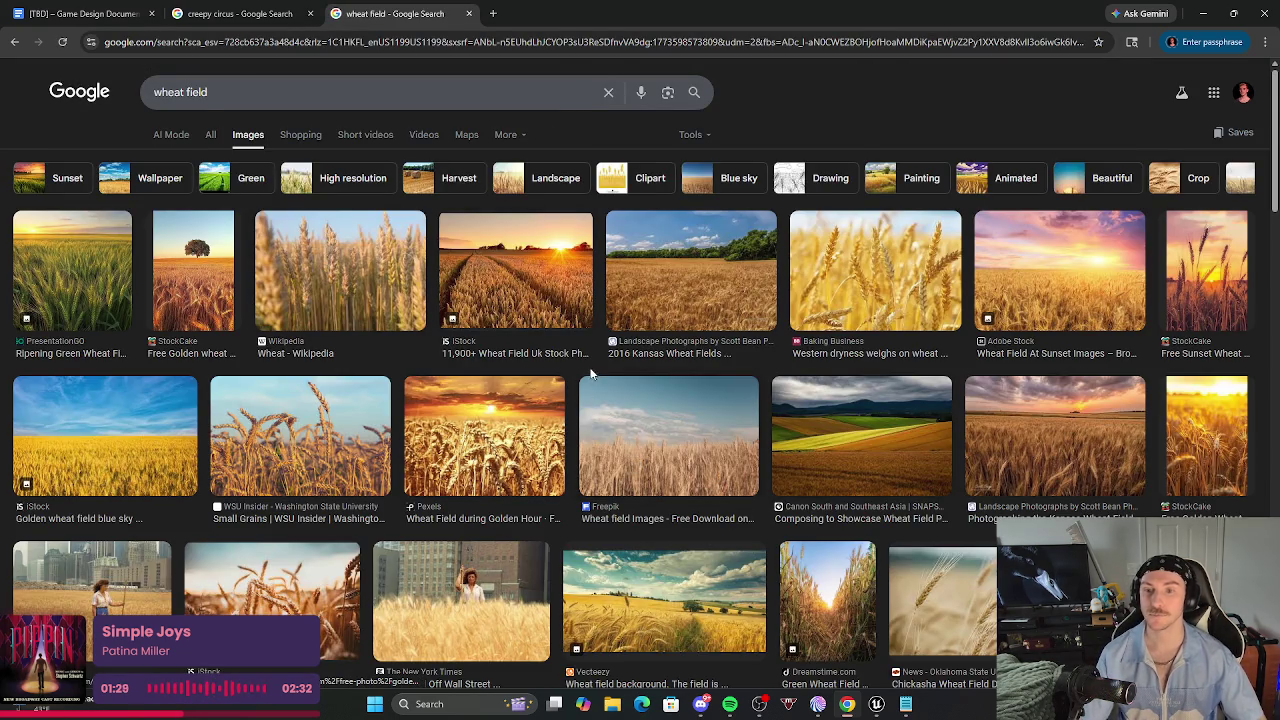
scroll(597, 415, "down", 3)
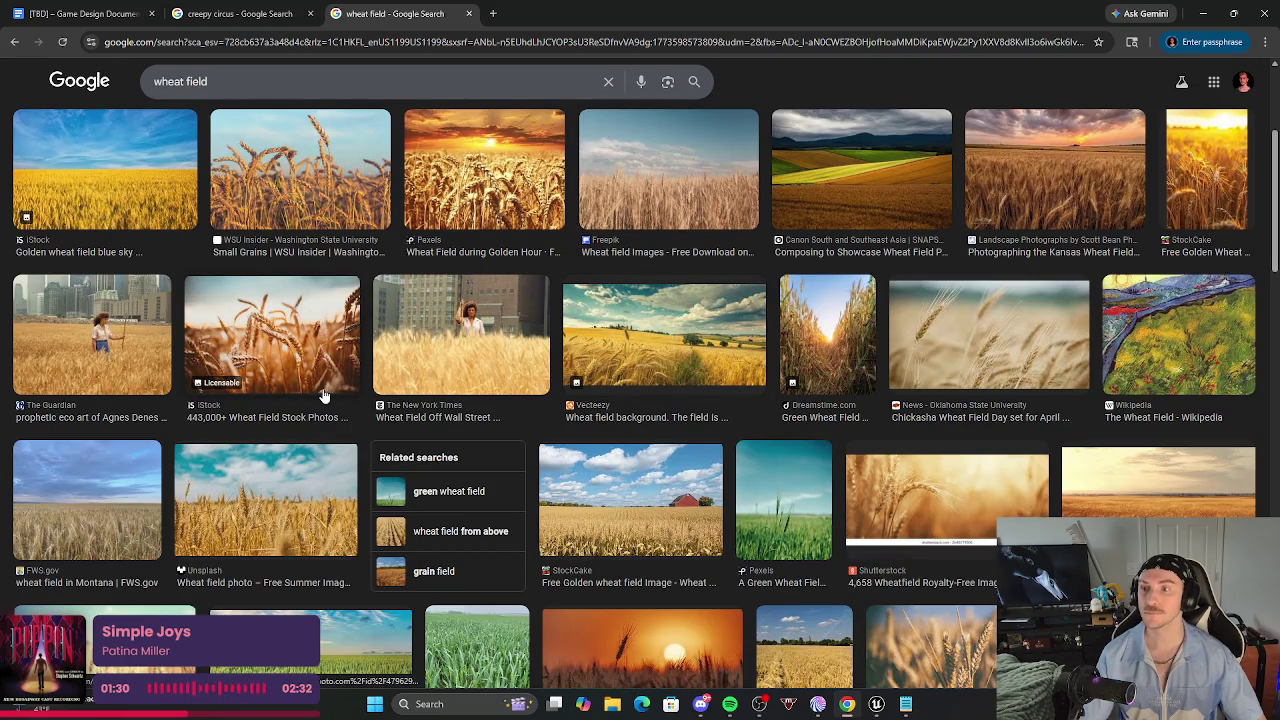
left_click(135, 350)
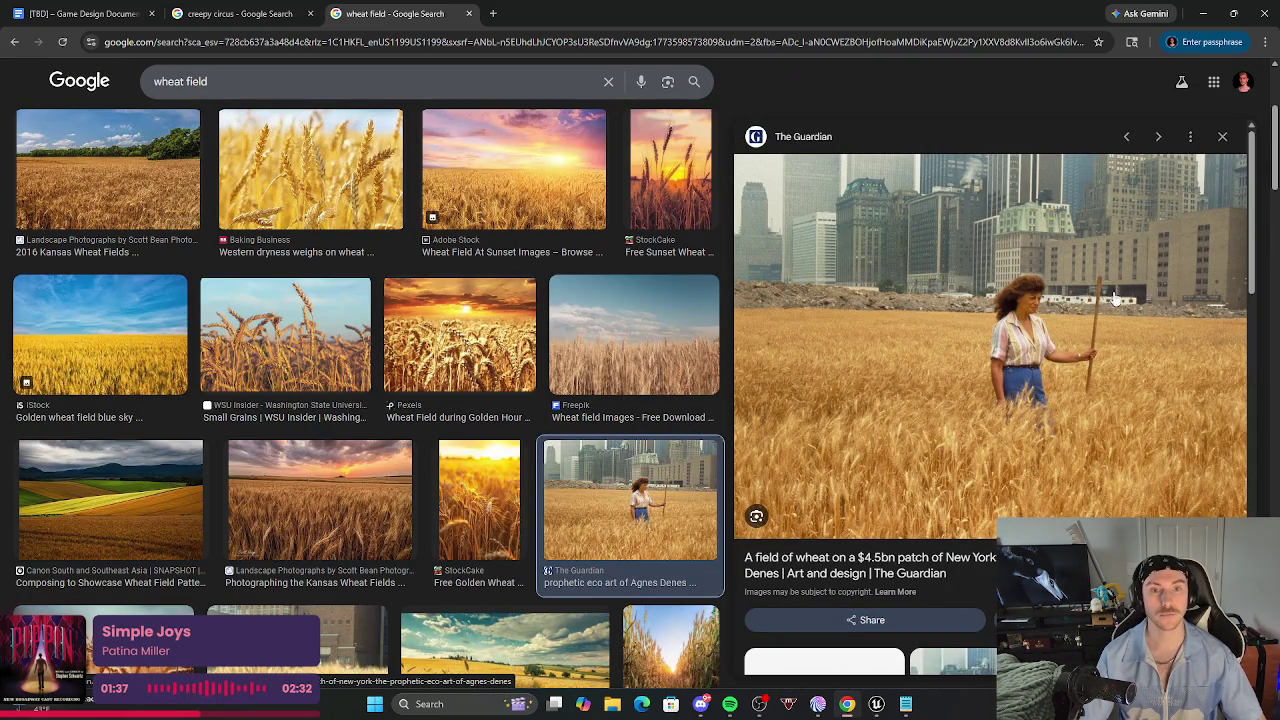
right_click(865, 340)
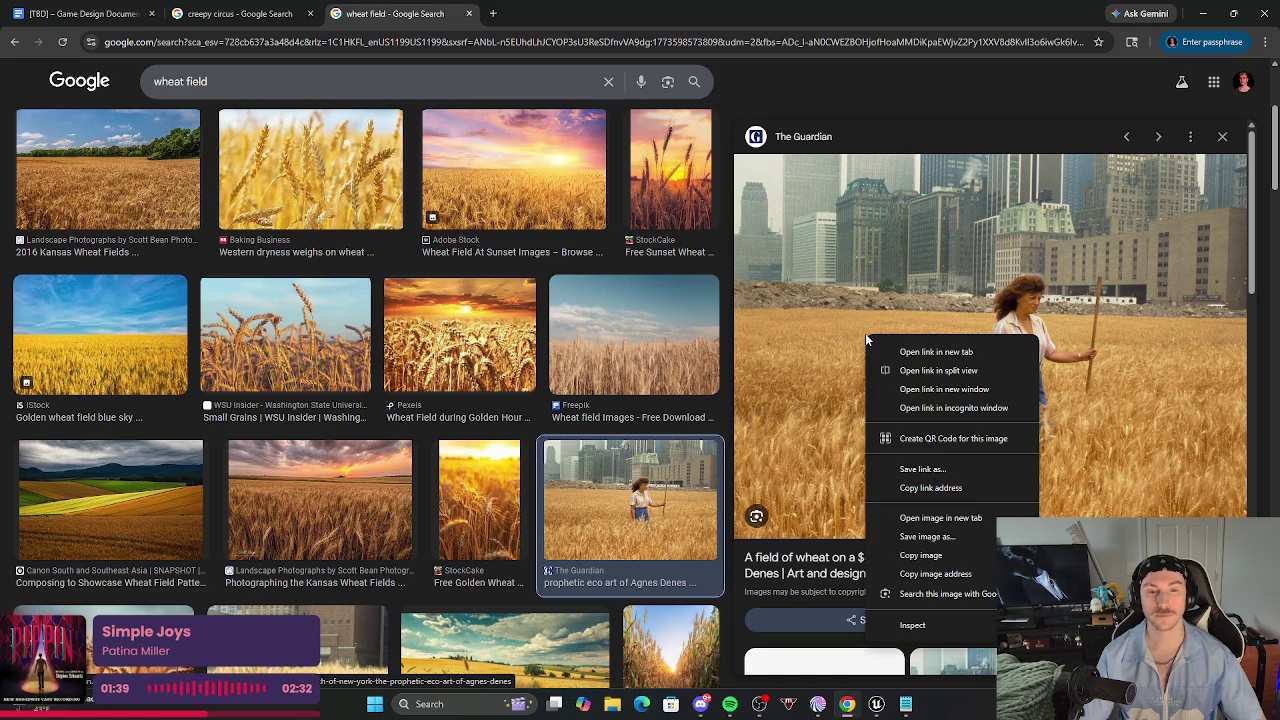
left_click(921, 555)
left_click(70, 10)
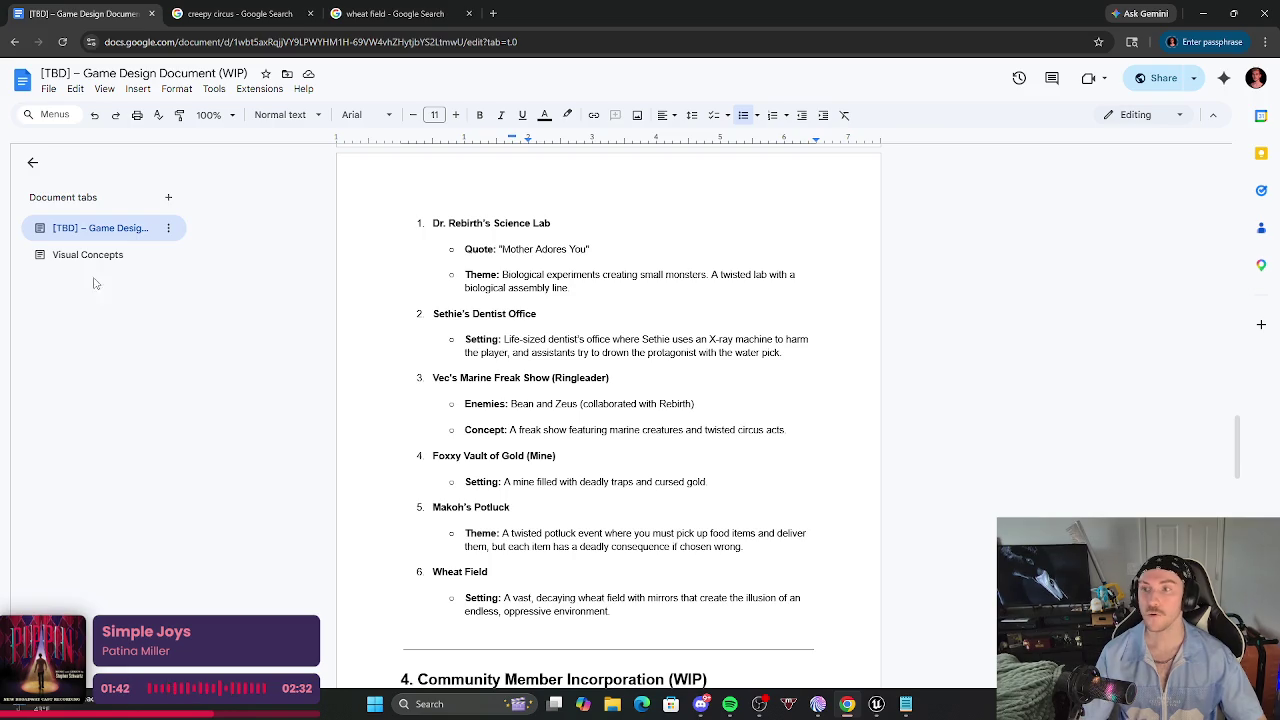
Paste the wheat field photo below 'Wheat Level:' in Visual Concepts and shrink it to a thumbnail.
left_click(88, 254)
left_click(451, 405)
key("ctrl+v")
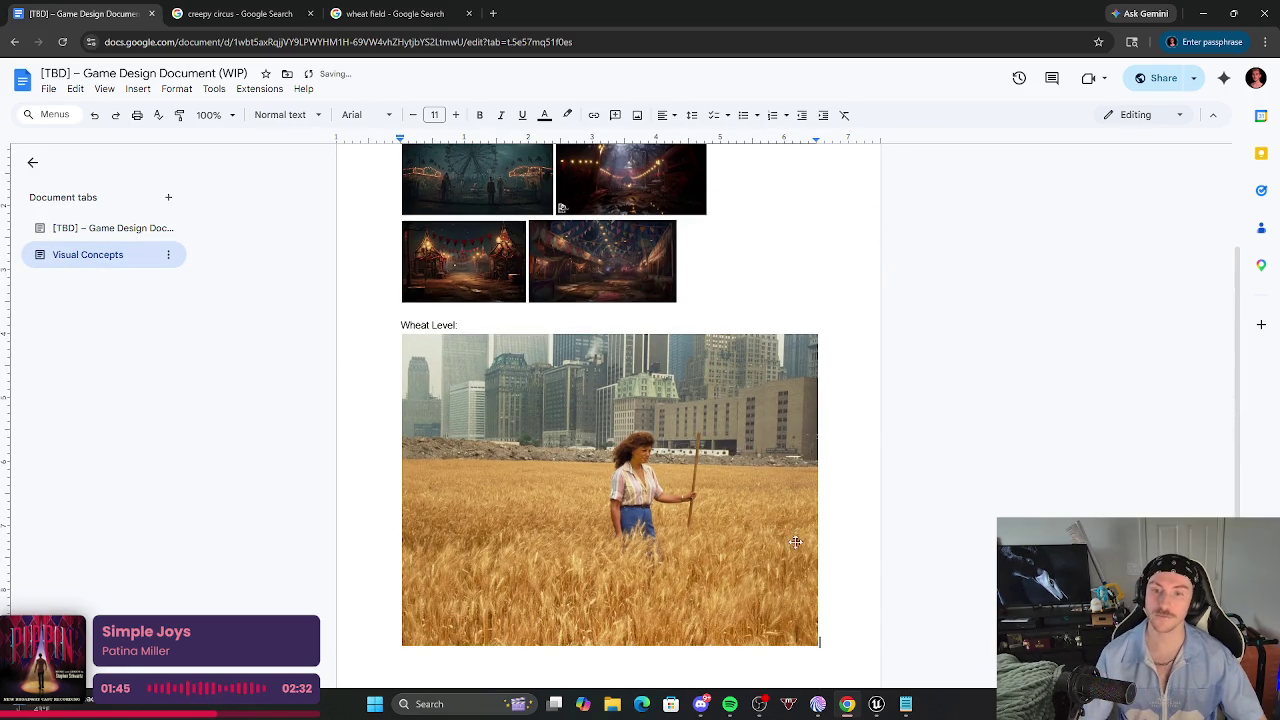
left_click(766, 571)
mouse_move(818, 643)
left_mouse_down()
mouse_move(620, 470)
mouse_move(470, 443)
mouse_move(430, 420)
left_mouse_up()
key("ctrl+Tab")
key("ctrl+Tab")
scroll(450, 460, "down", 2)
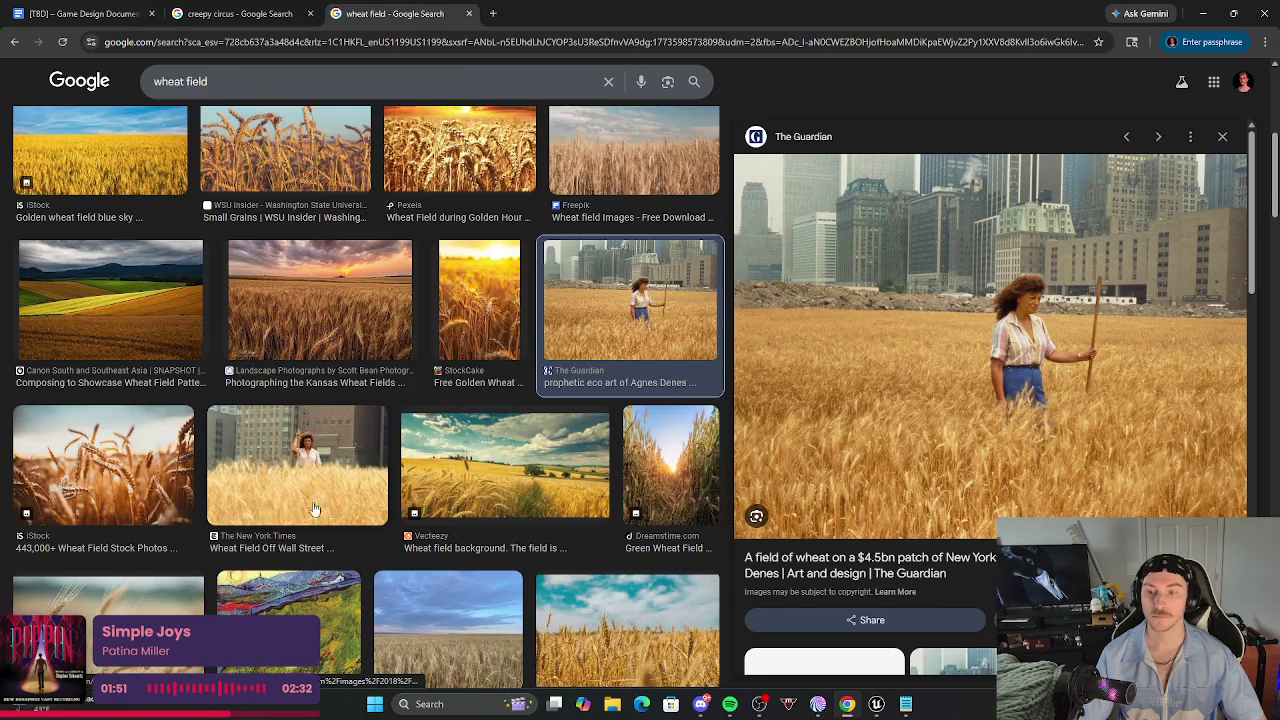
left_click(310, 480)
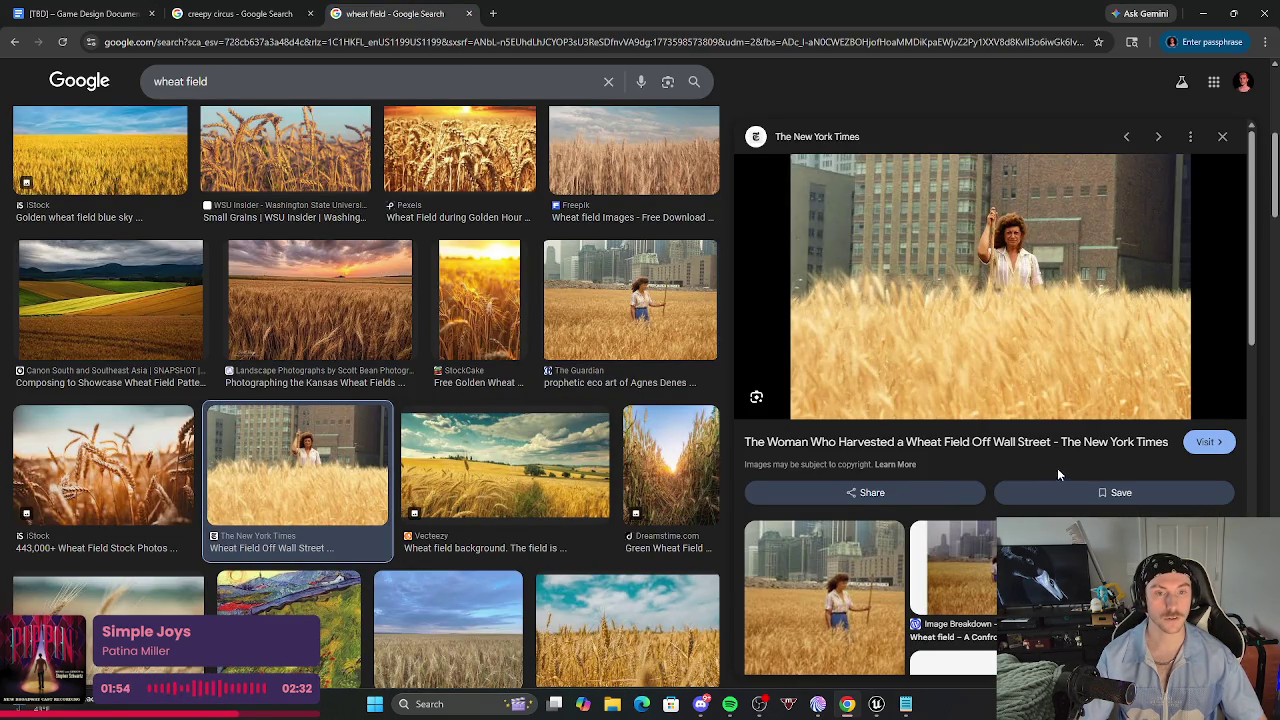
left_click(1226, 138)
scroll(470, 418, "down", 3)
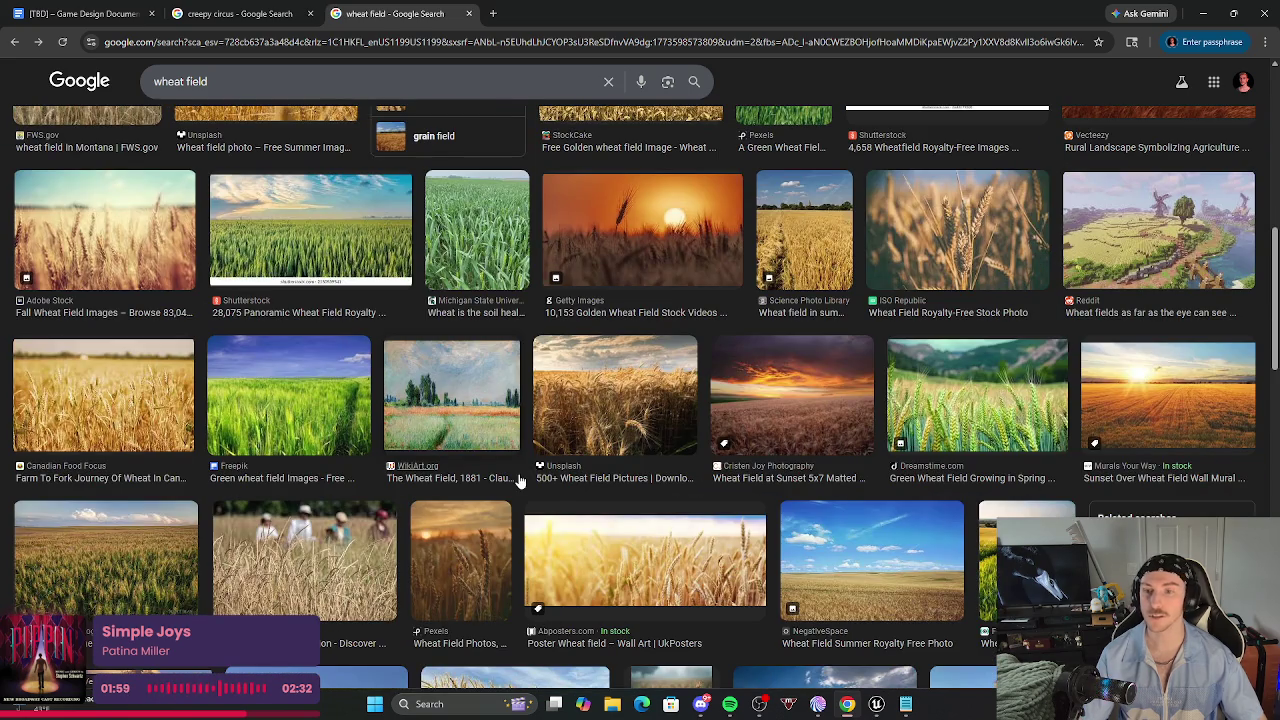
scroll(472, 418, "down", 2)
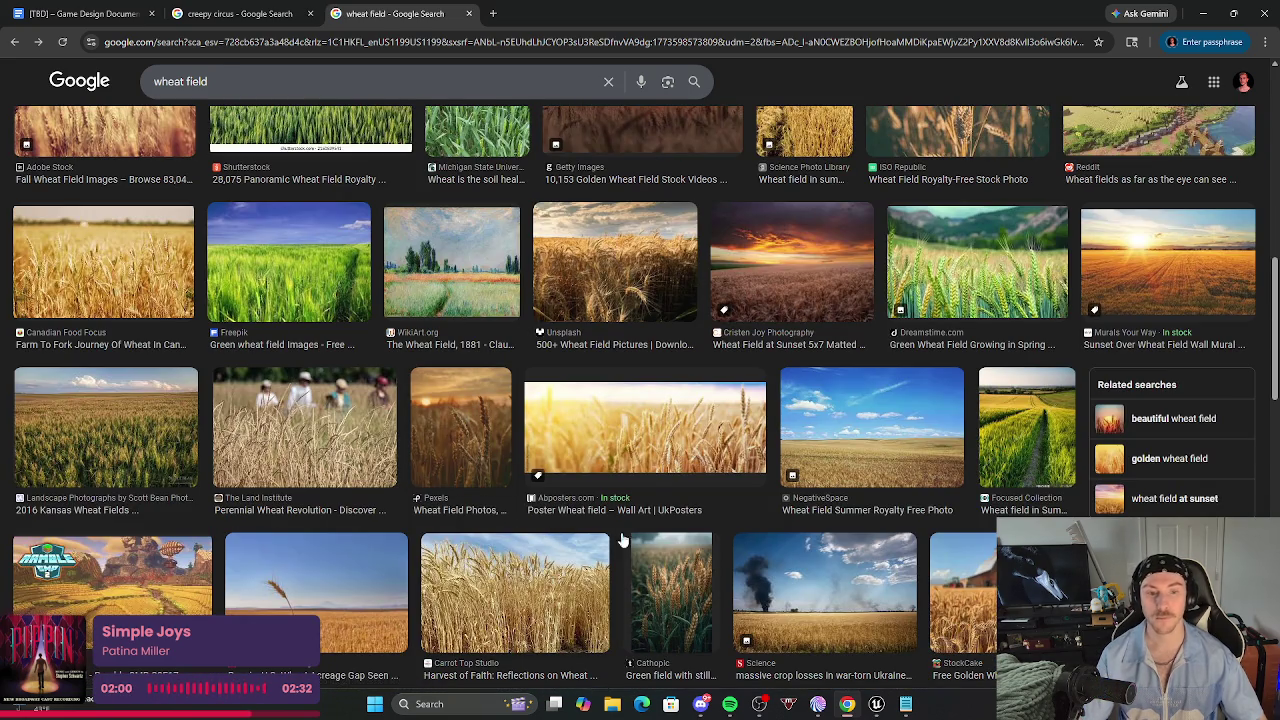
scroll(418, 548, "down", 2)
scroll(250, 505, "down", 2)
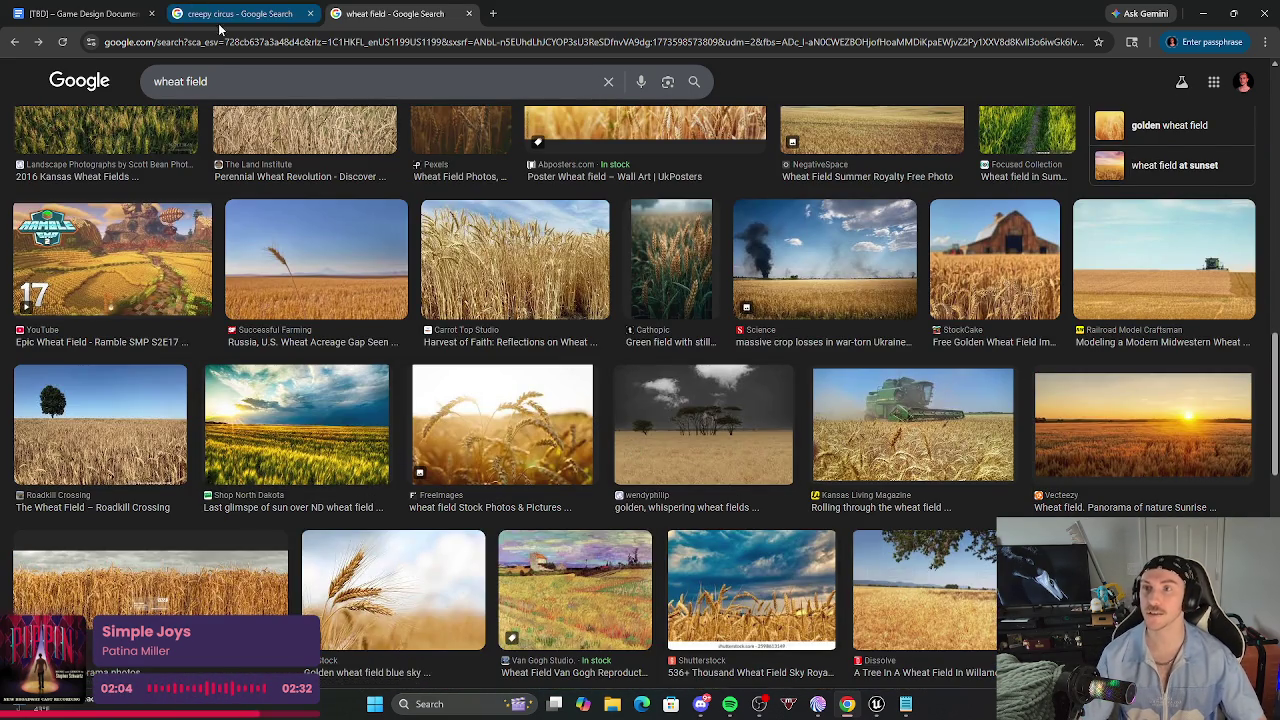
left_click(46, 8)
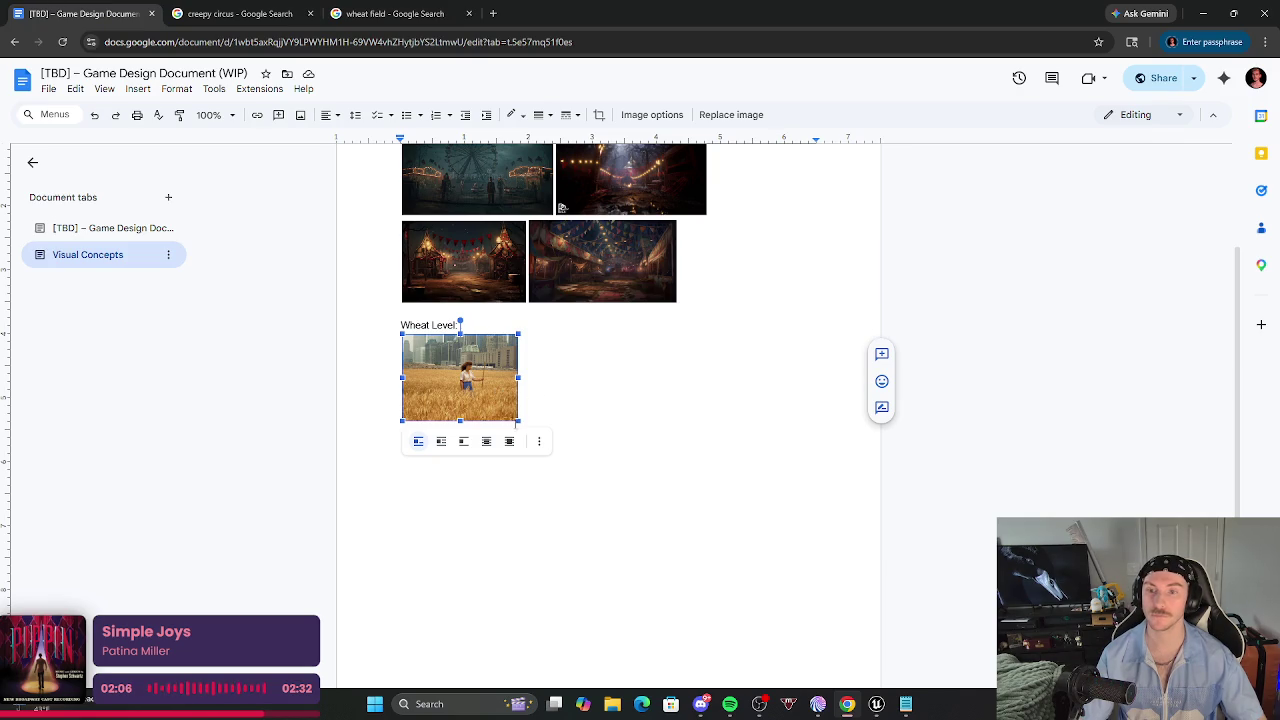
left_click(395, 13)
Search Google Images for 'mirror carnival' and browse the results.
triple_click(254, 78)
type("mirror carn")
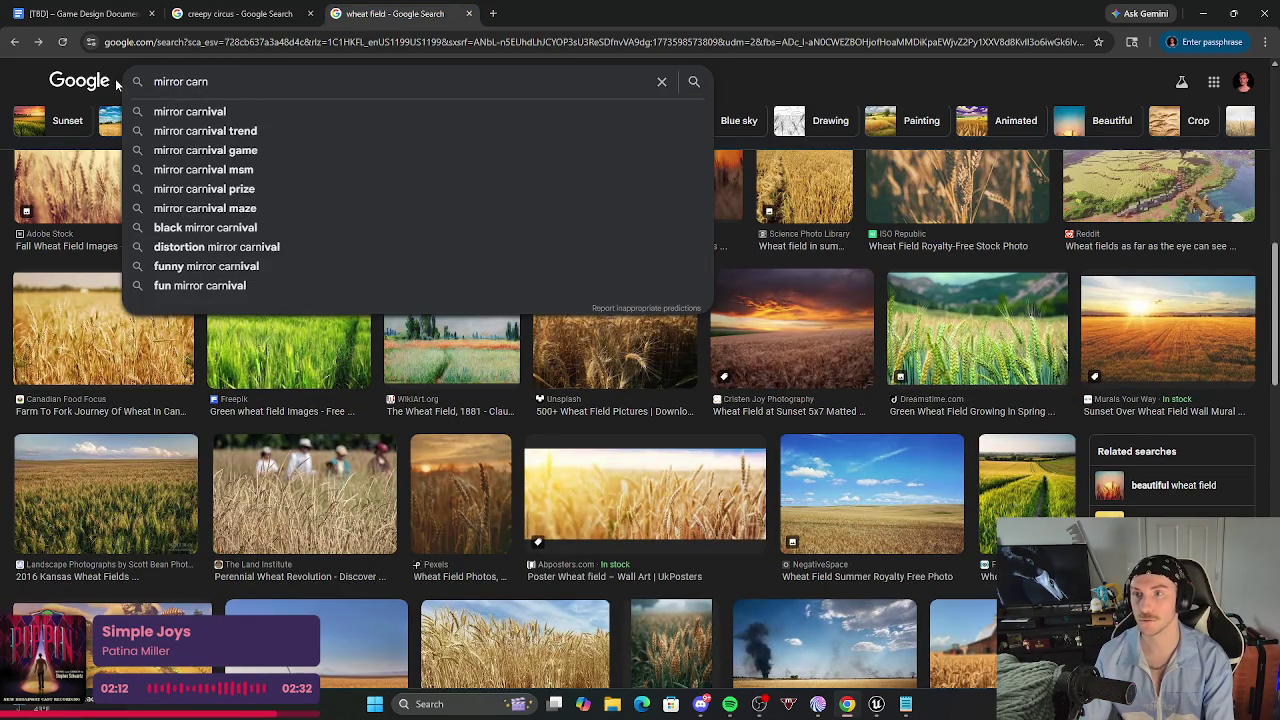
type("ival")
key("Return")
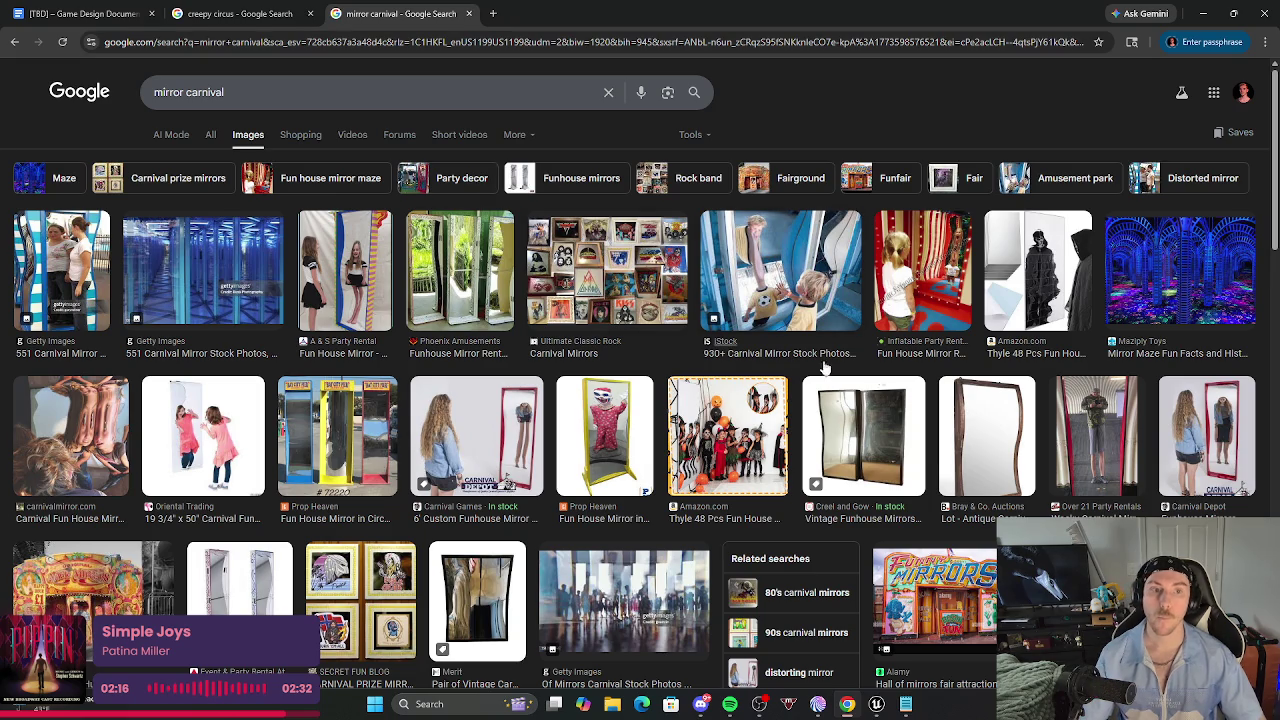
left_click(197, 283)
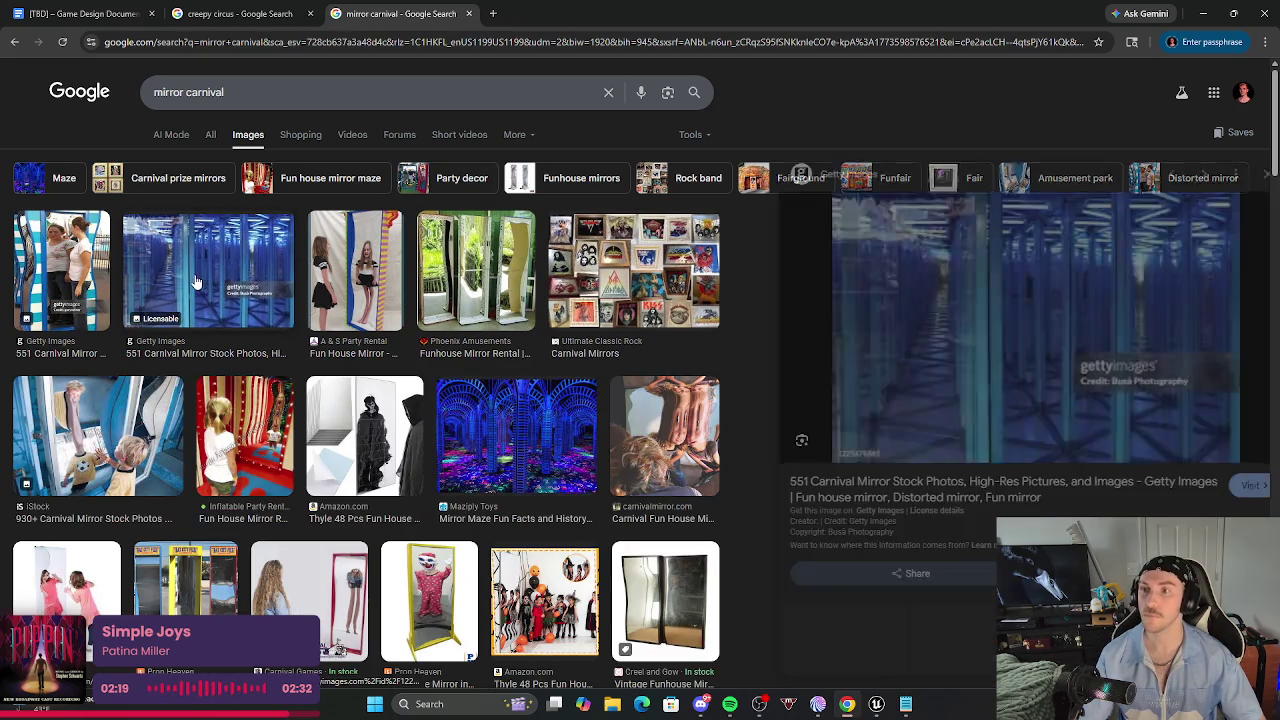
left_click(1213, 181)
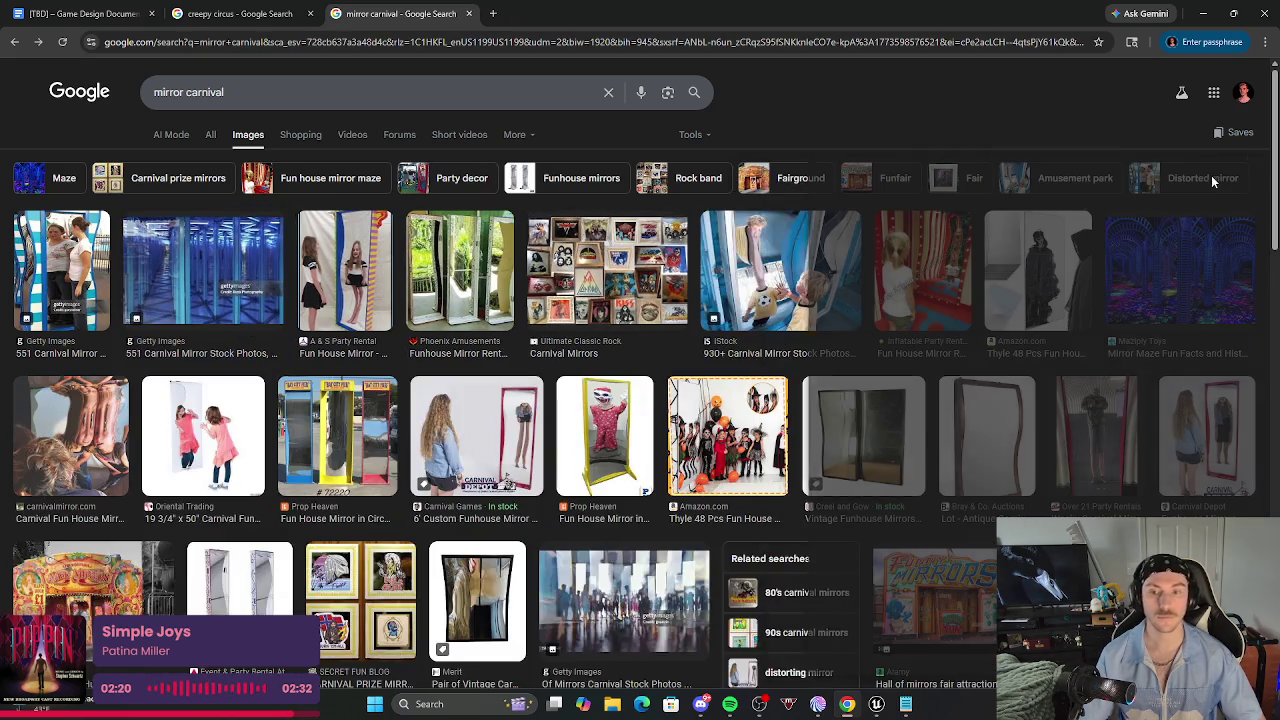
scroll(620, 330, "down", 3)
Copy the Getty hall-of-mirrors crowd photo and paste it after the wheat photo.
left_click(620, 320)
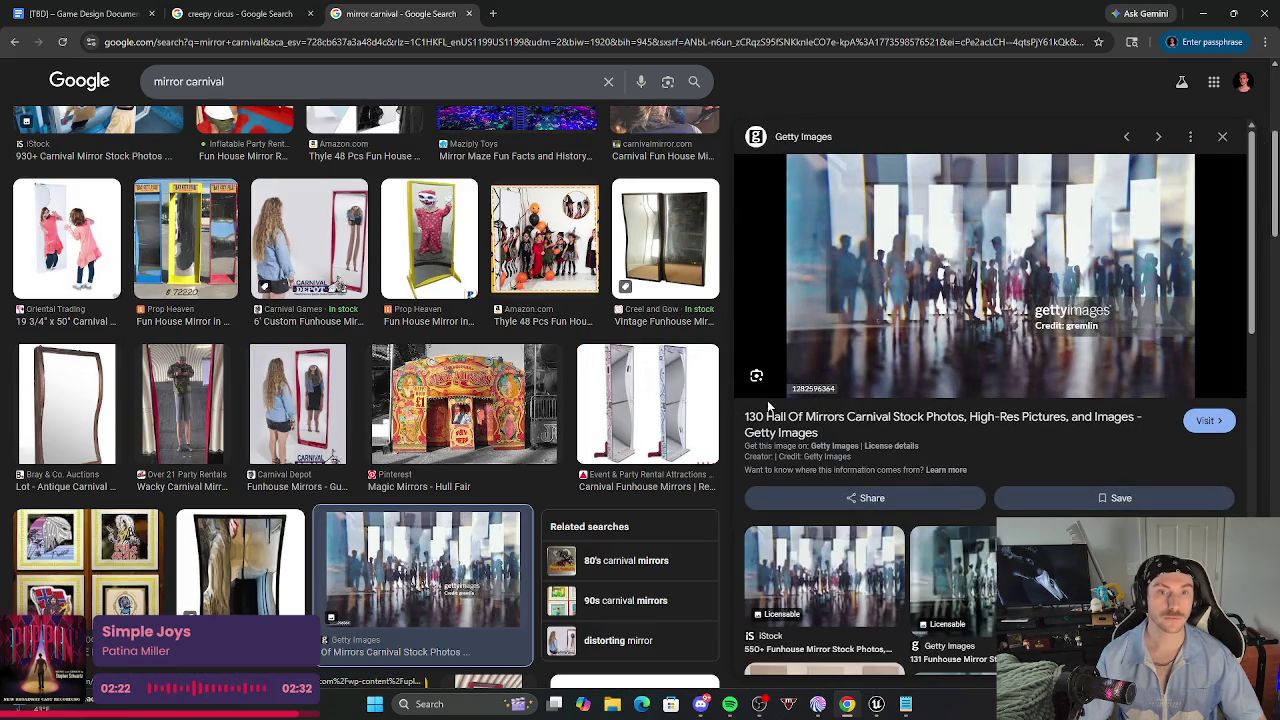
right_click(921, 334)
left_click(968, 545)
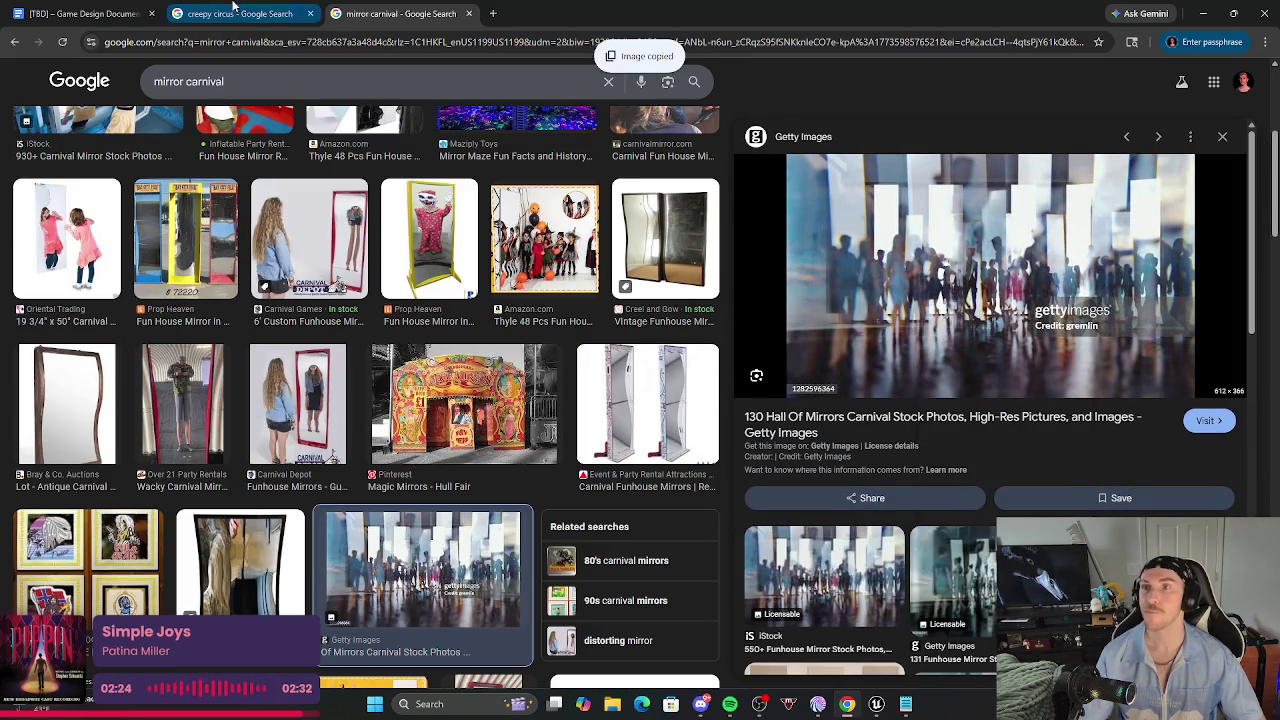
left_click(80, 13)
left_click(533, 392)
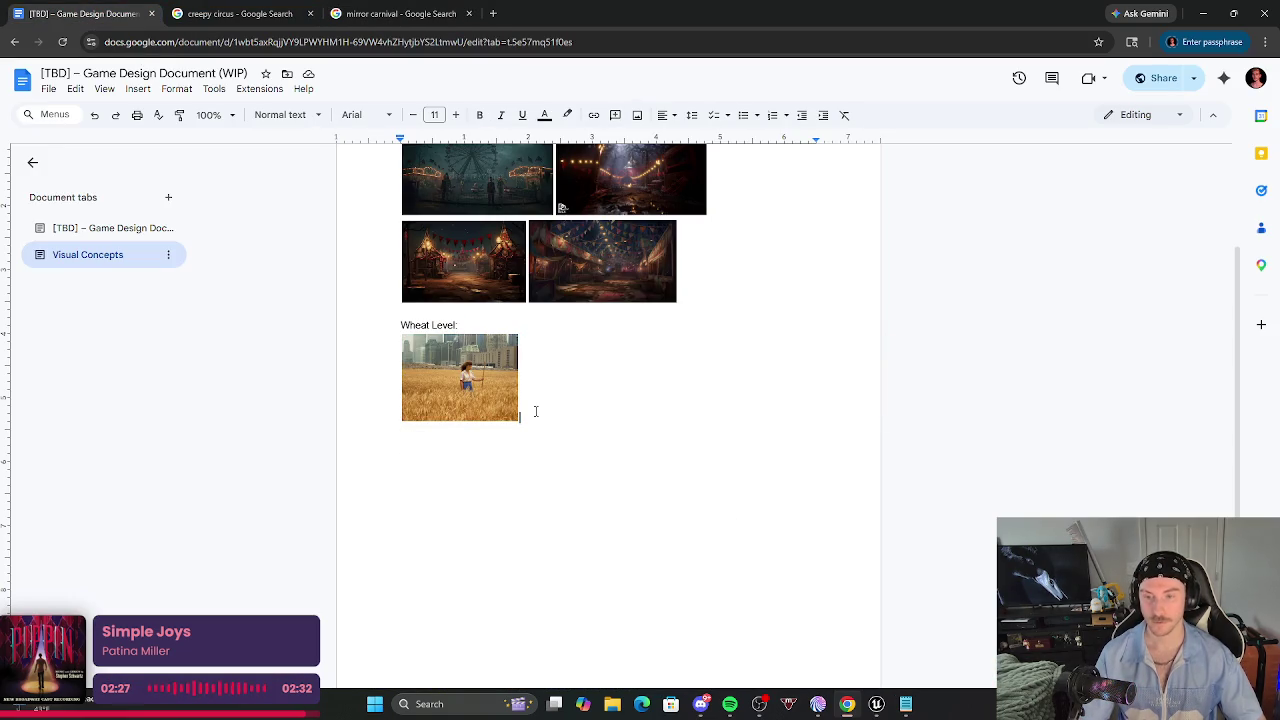
key("ctrl+v")
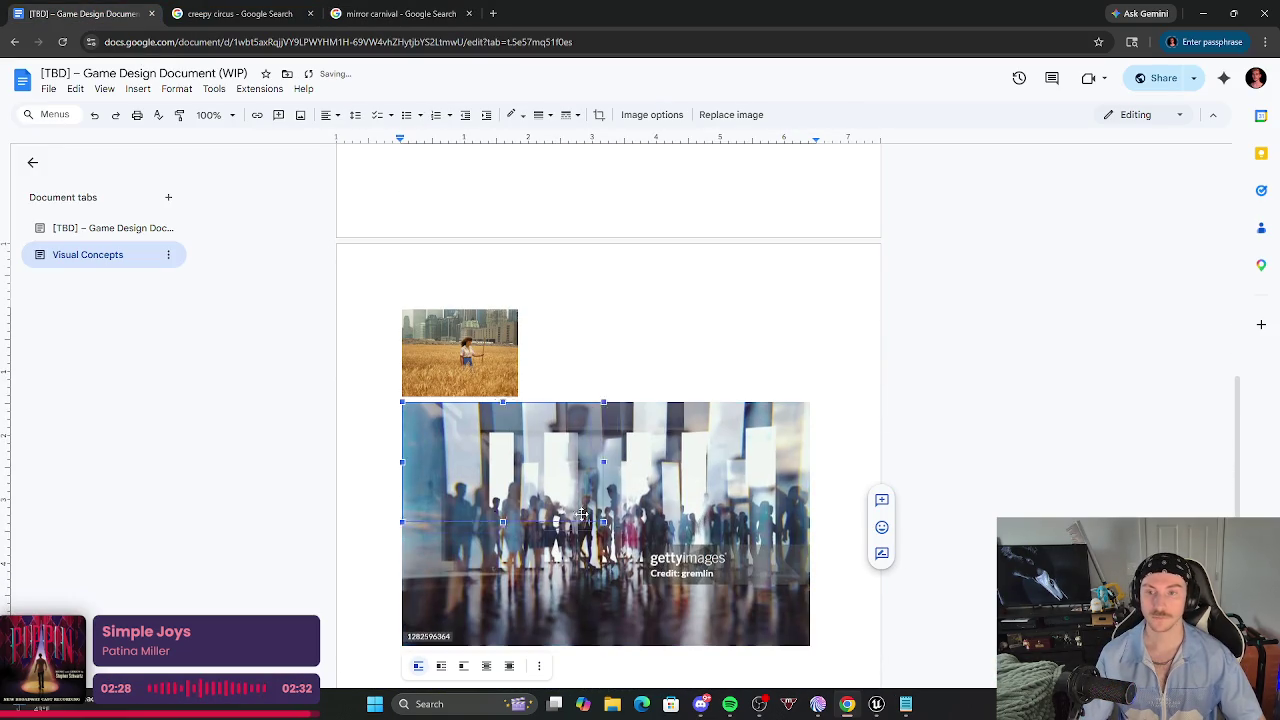
Shrink the hall-of-mirrors photo beside the wheat photo and copy the golden mirror-corridor image.
left_click_drag(809, 645, 484, 472)
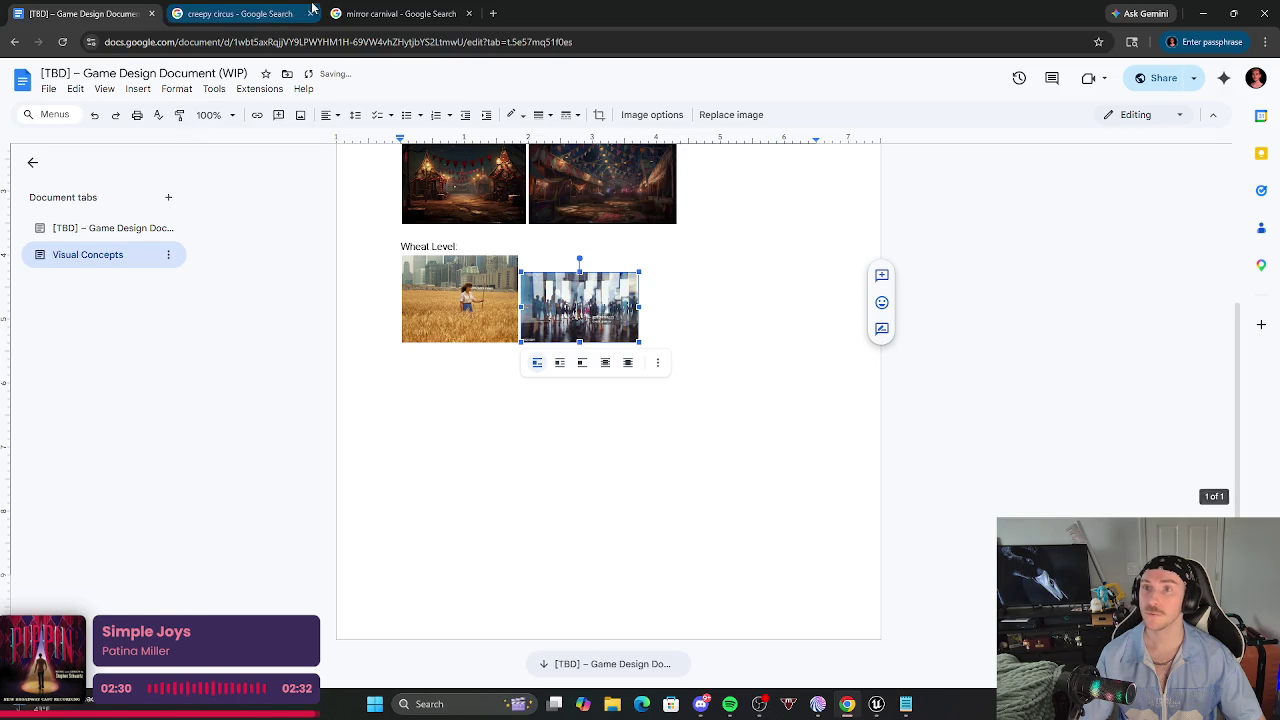
left_click(395, 13)
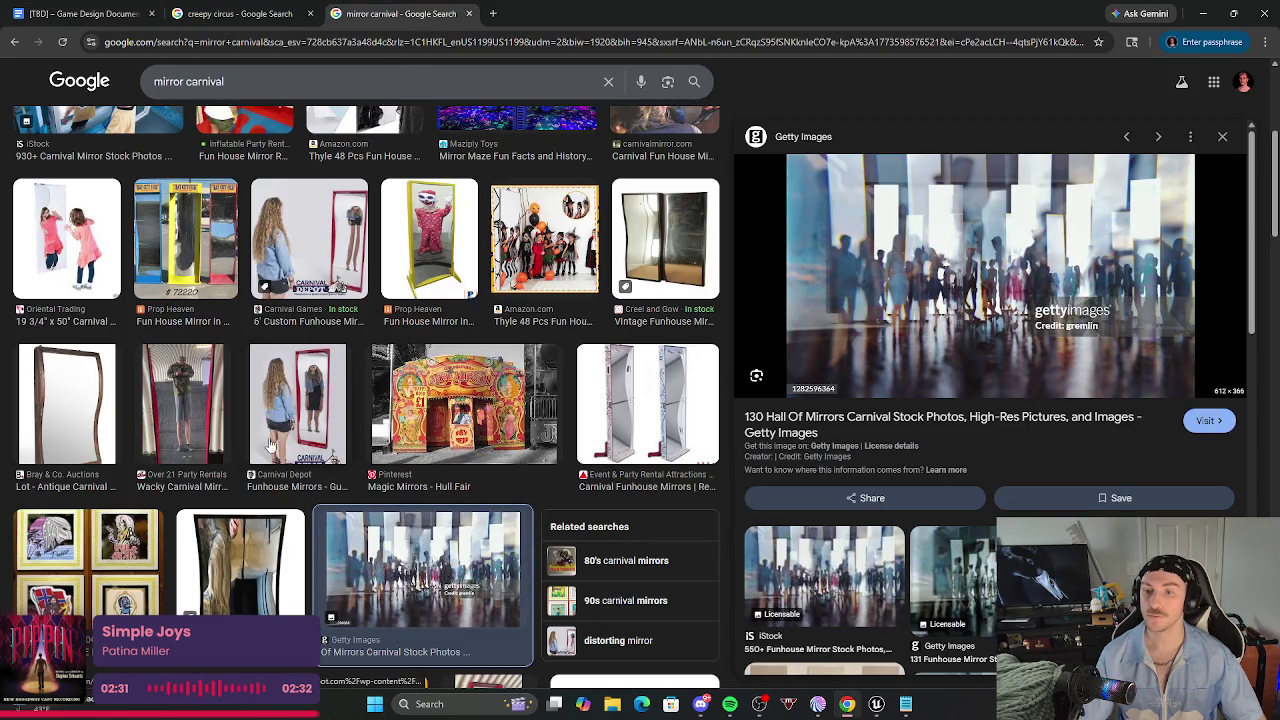
scroll(532, 522, "down", 3)
scroll(953, 590, "down", 2)
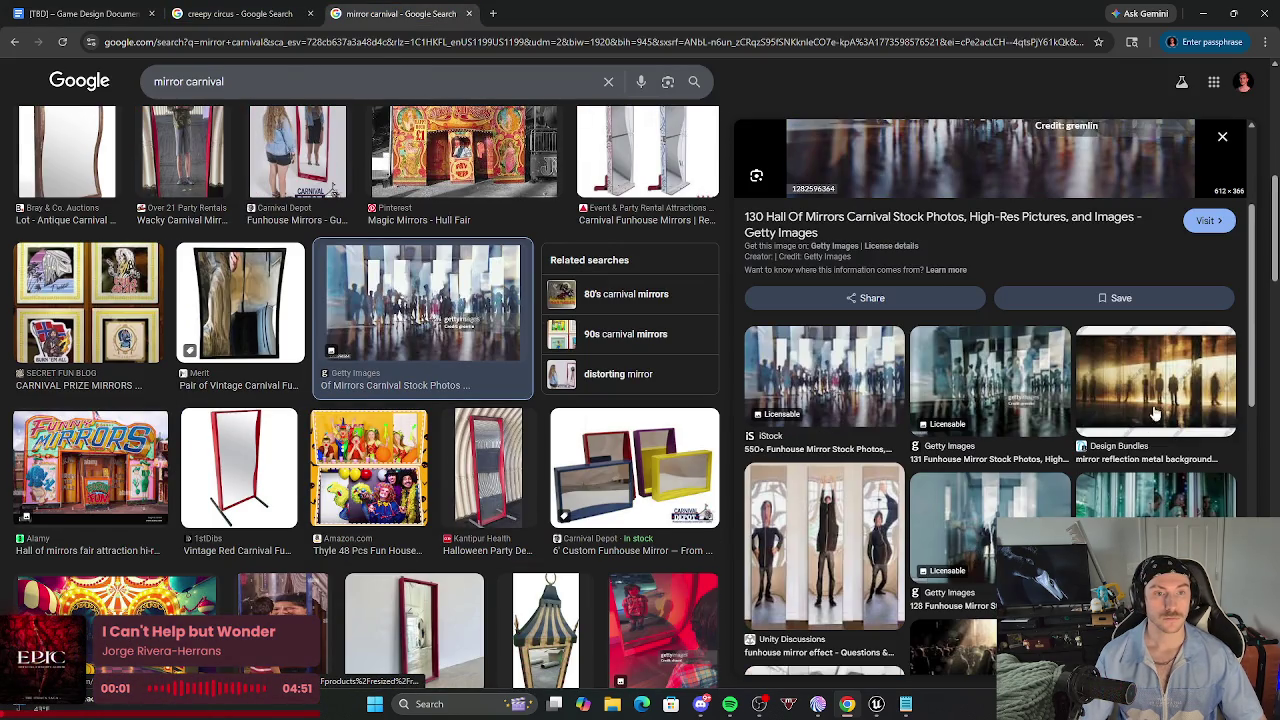
left_click(1154, 393)
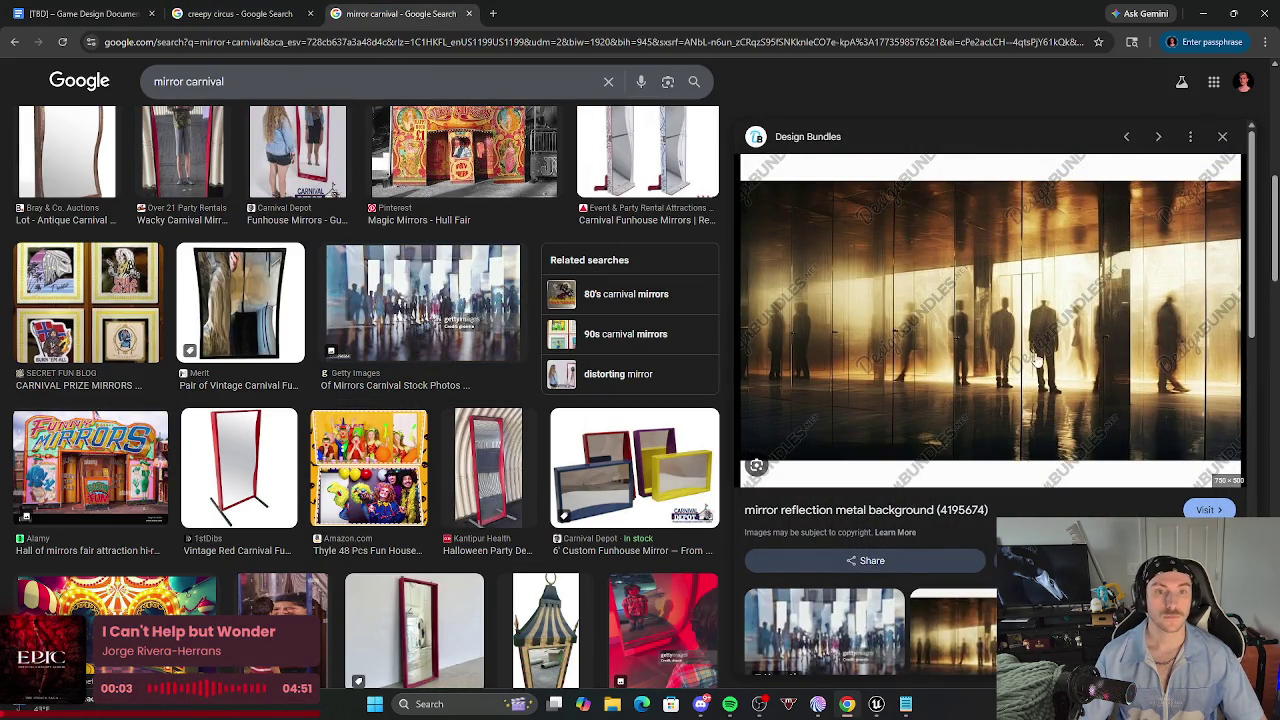
right_click(1031, 355)
left_click(1100, 575)
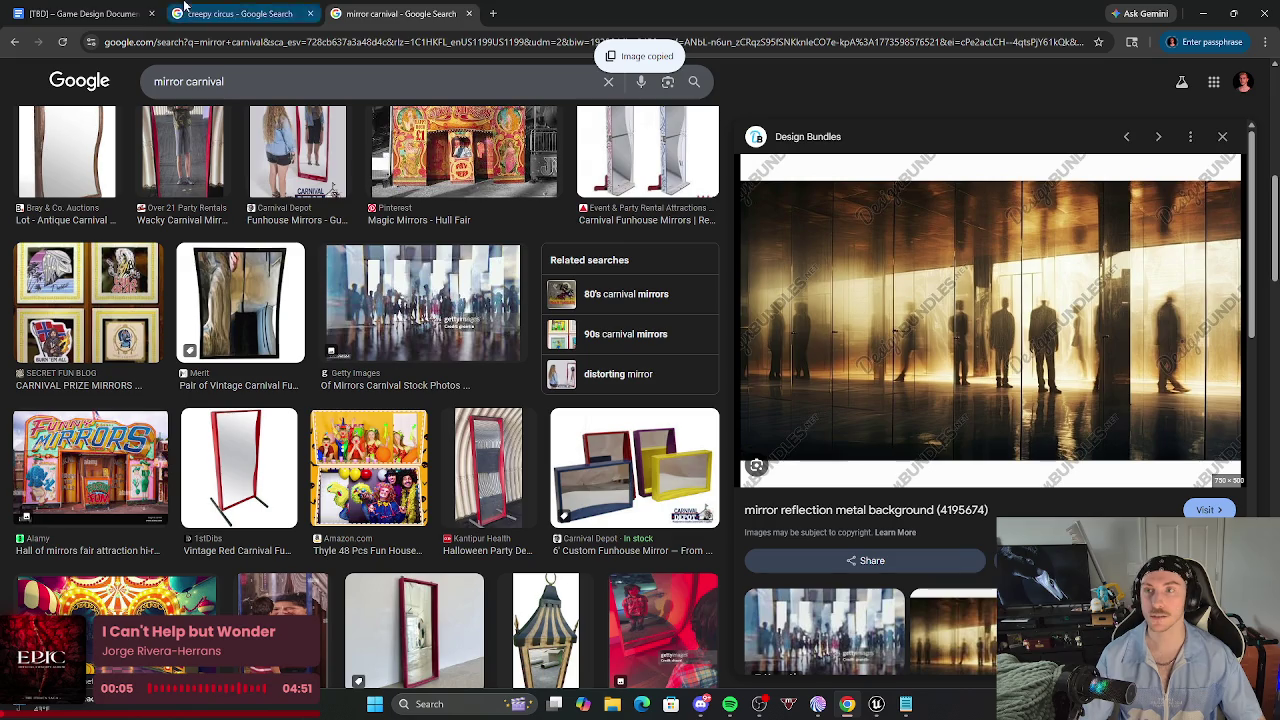
Paste the golden mirror-corridor image after the mirrors photo and shrink it to a thumbnail.
left_click(80, 13)
left_click(682, 335)
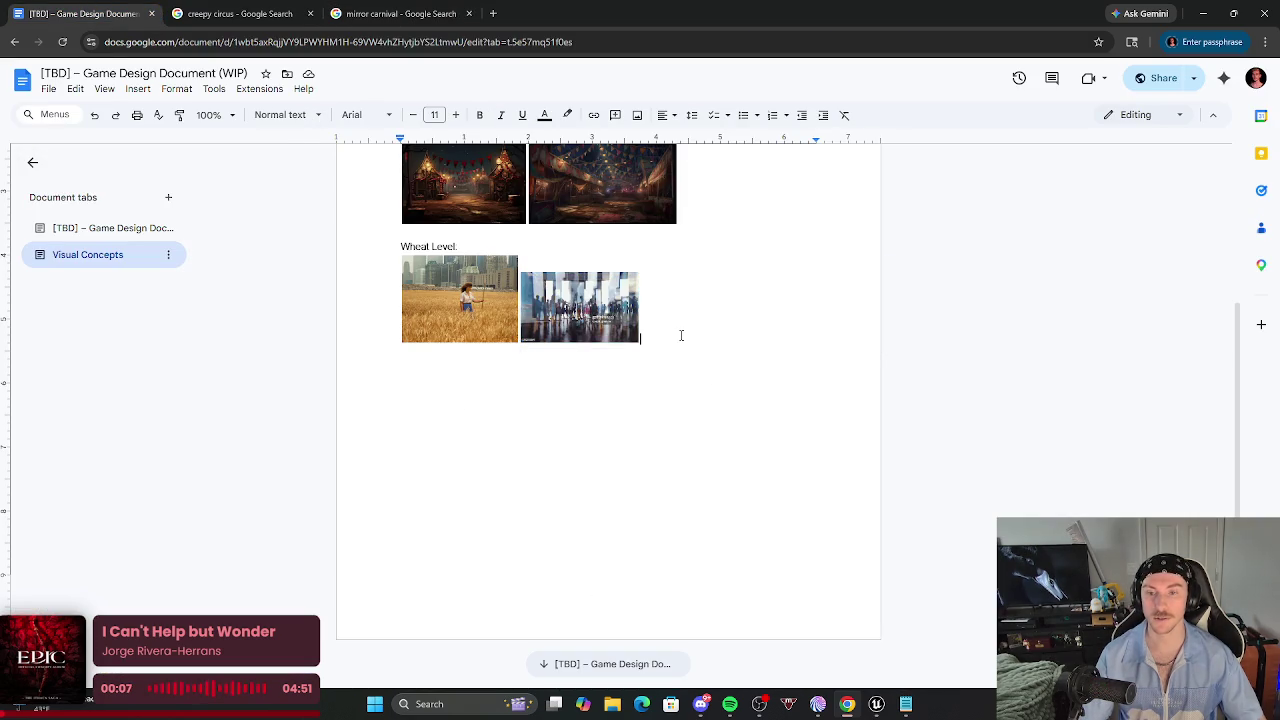
key("ctrl+v")
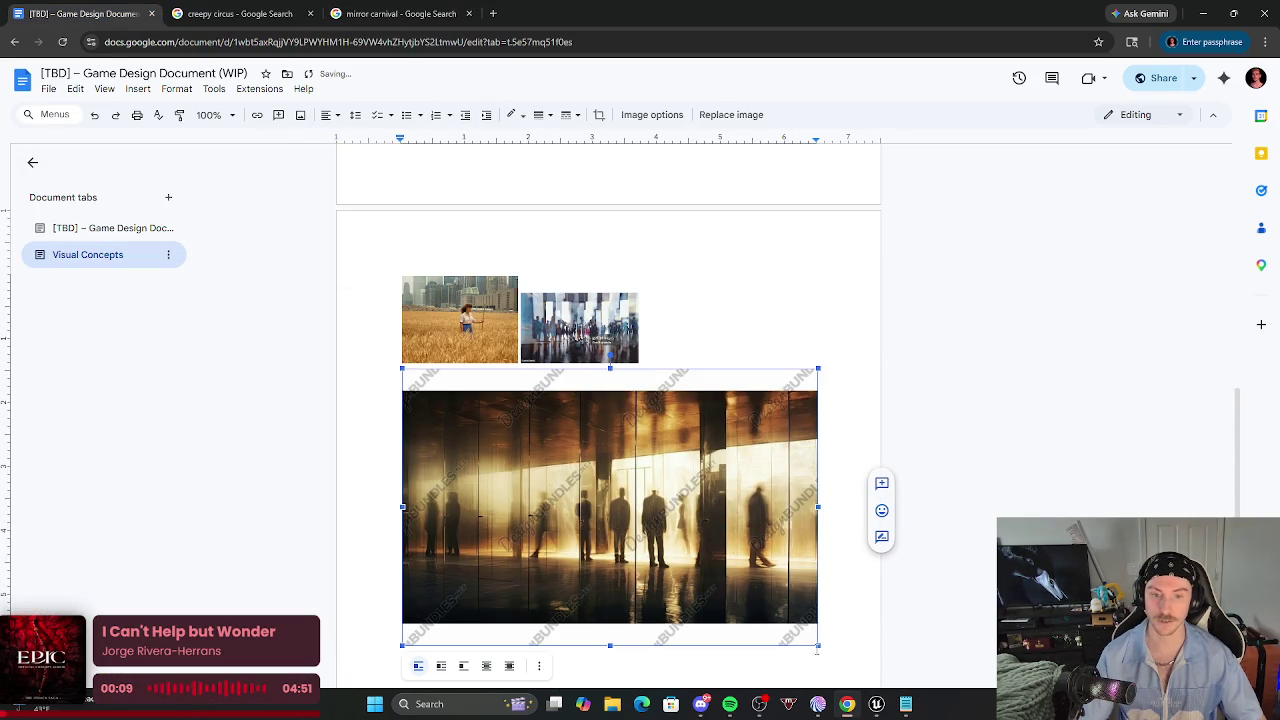
left_click(820, 646)
left_click(805, 638)
left_click_drag(820, 646, 522, 432)
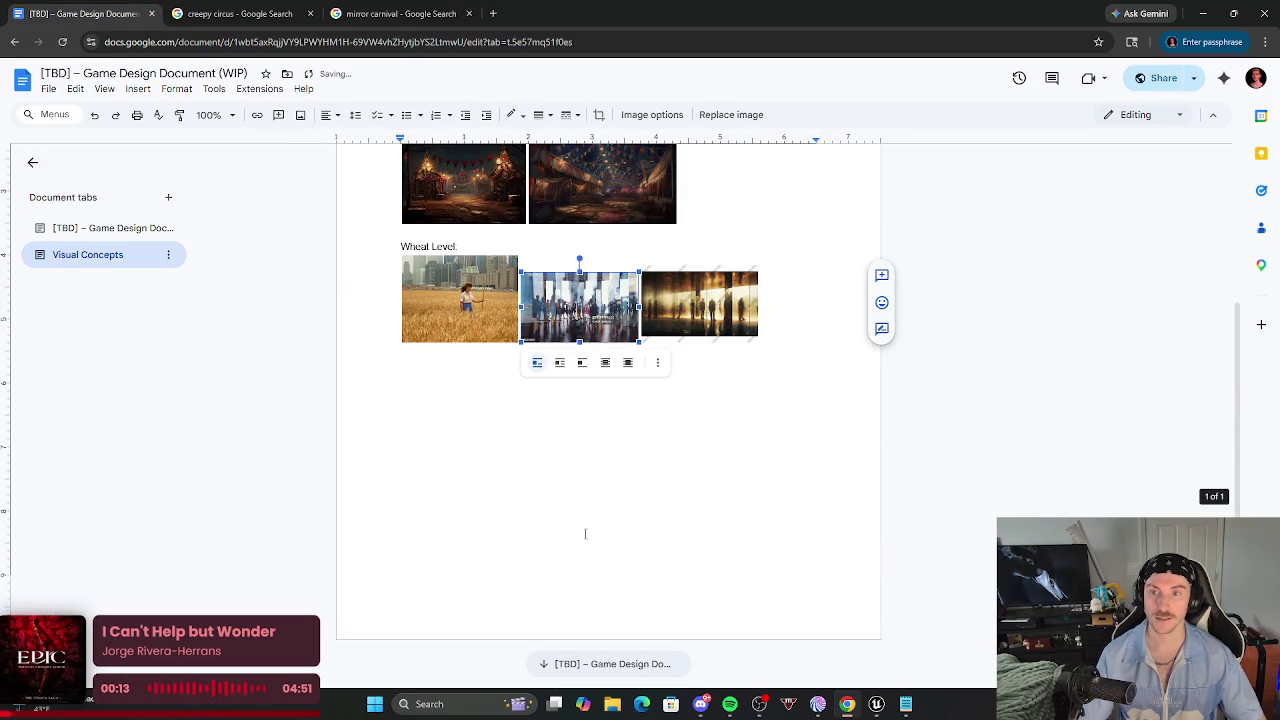
left_click(776, 327)
Add a 'Vecs Show:' heading on a new line below the Wheat Level images.
key("Return")
type("Vecs Show:")
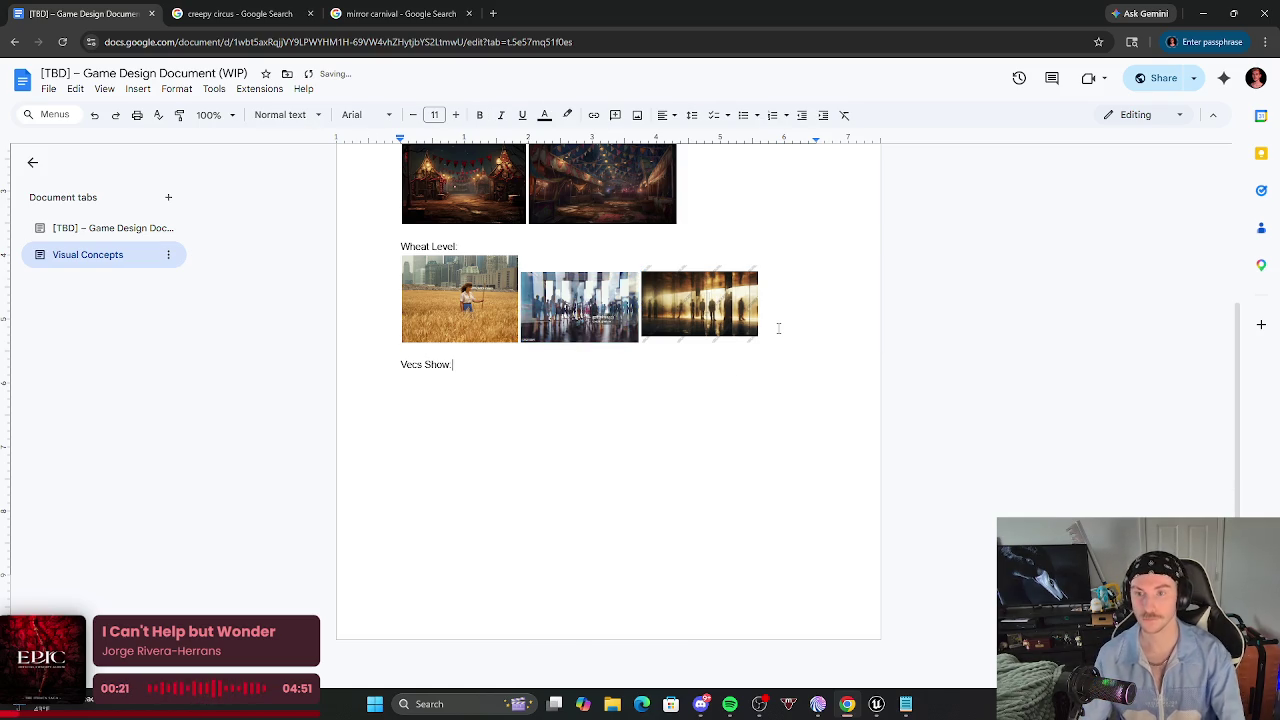
key("Return")
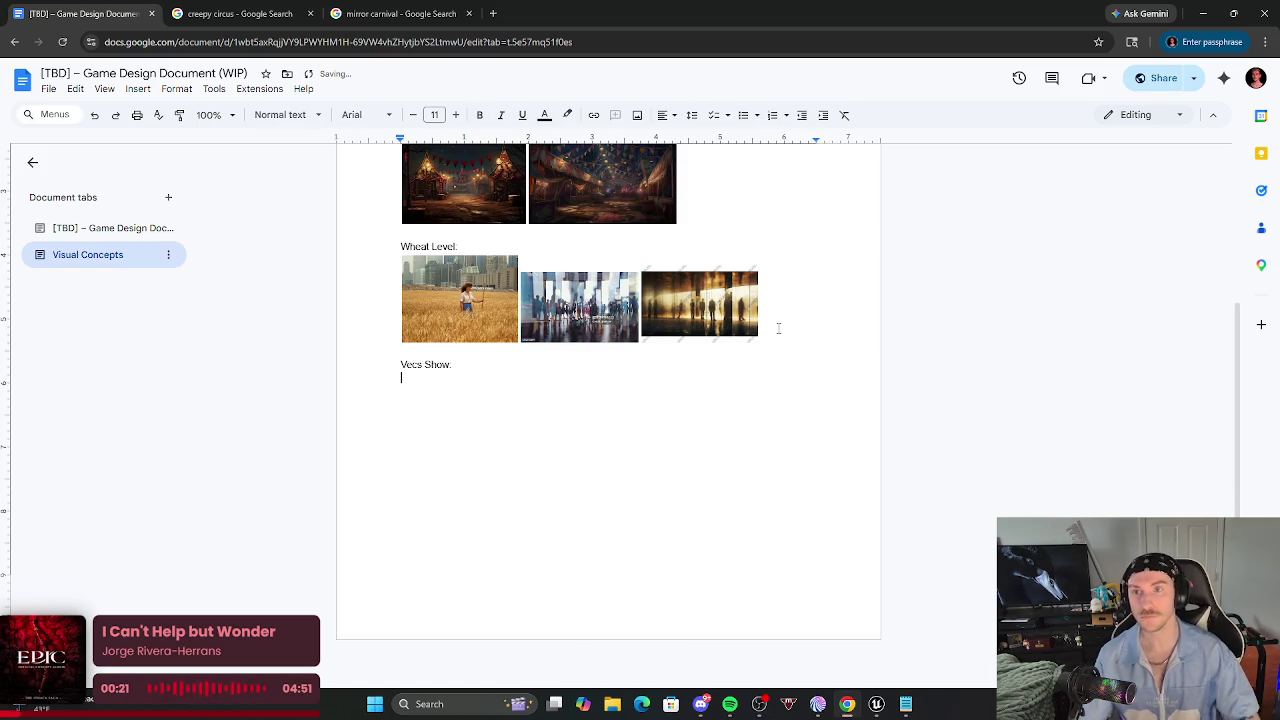
Review the Levels list in the main game design document tab.
left_click(375, 12)
scroll(370, 167, "up", 3)
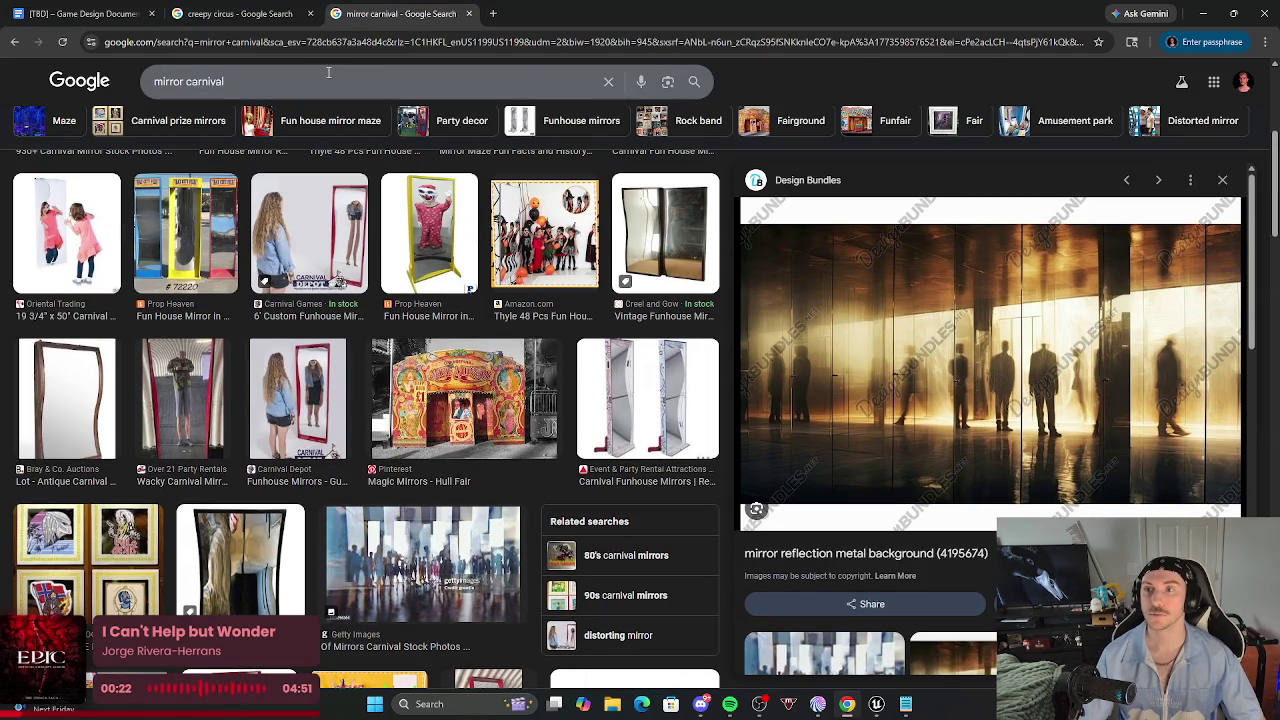
left_click(85, 13)
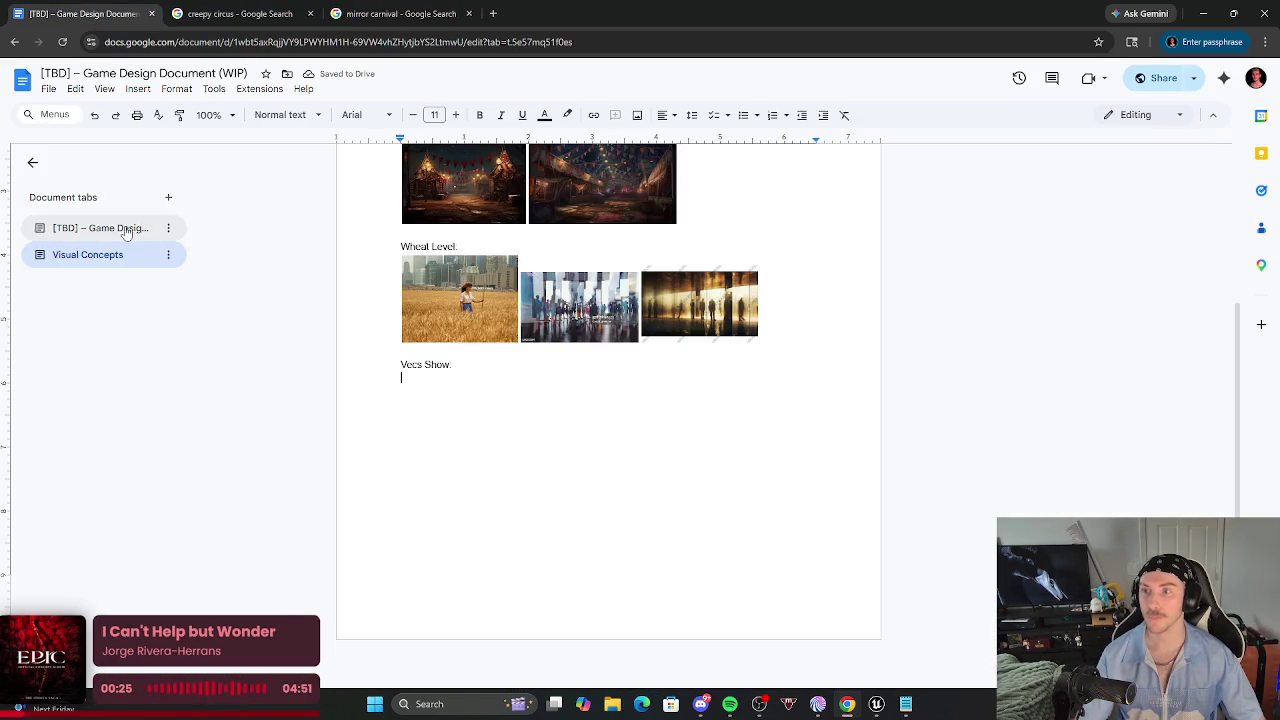
left_click(100, 228)
scroll(605, 540, "up", 2)
scroll(590, 560, "down", 20)
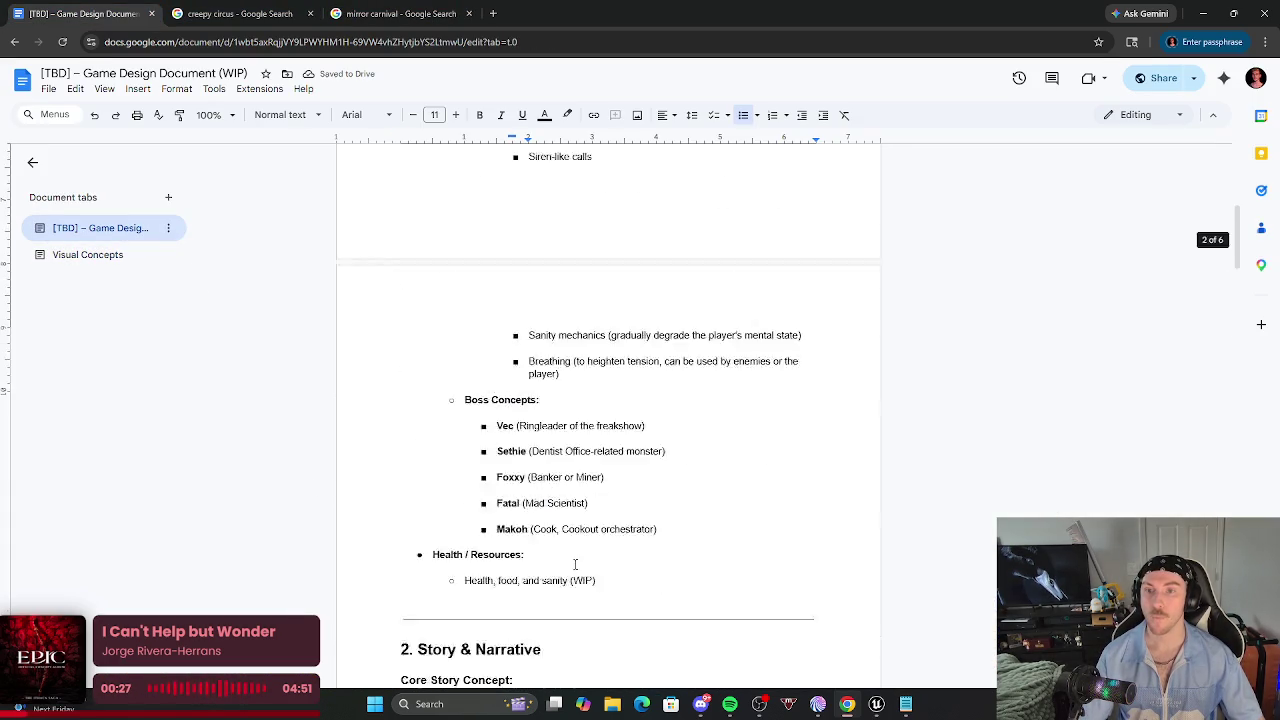
scroll(489, 295, "up", 1)
scroll(520, 361, "down", 1)
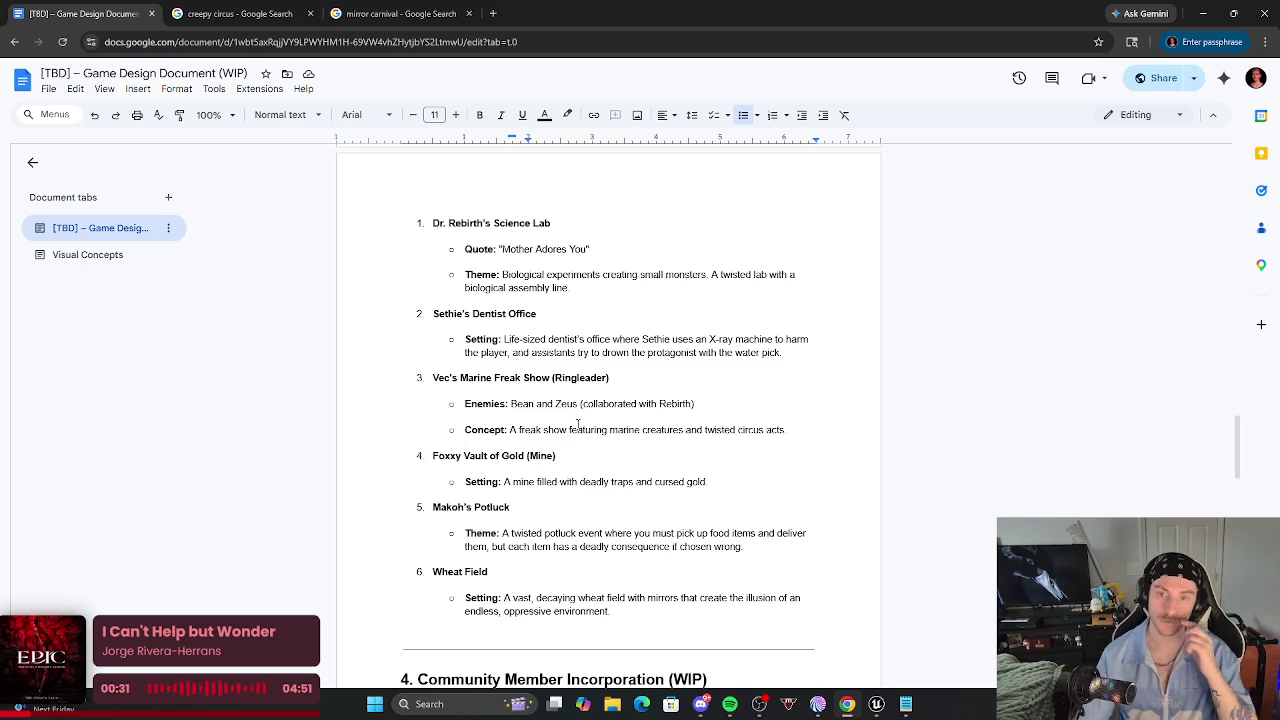
left_click(400, 13)
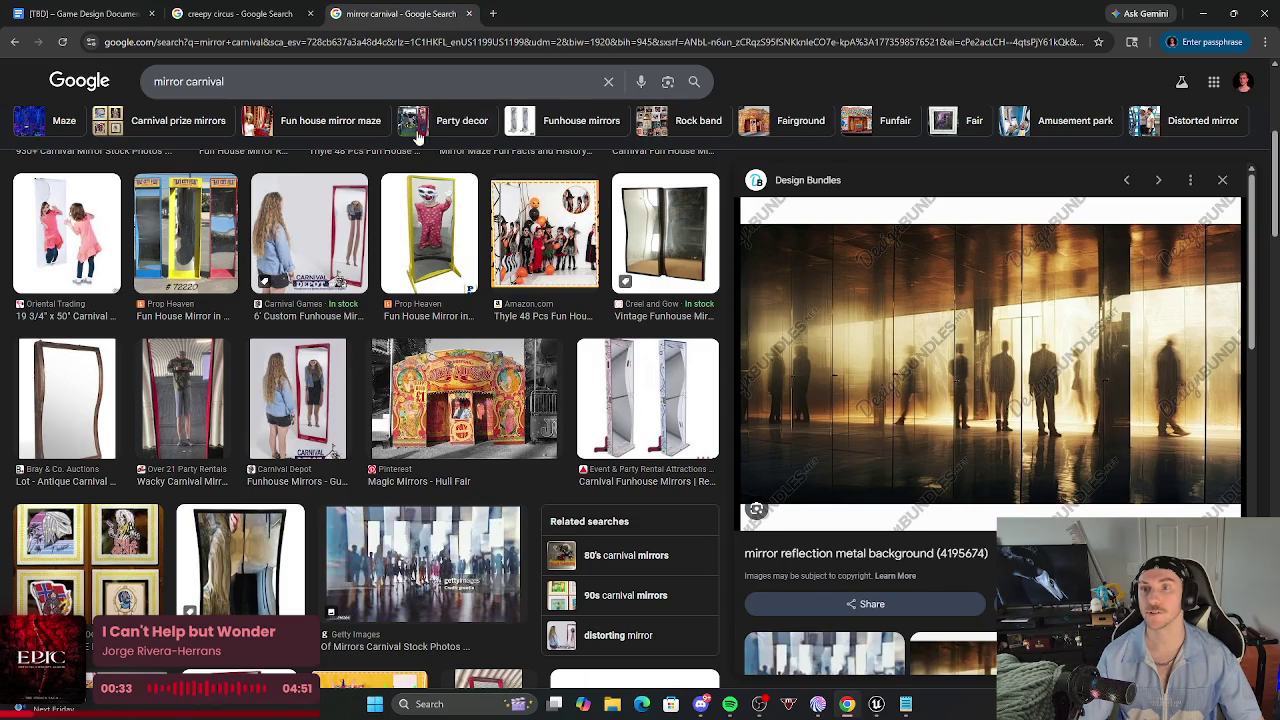
Search images for 'circus ringmaster' and browse the results.
left_click(597, 86)
key("ctrl+a")
type("c")
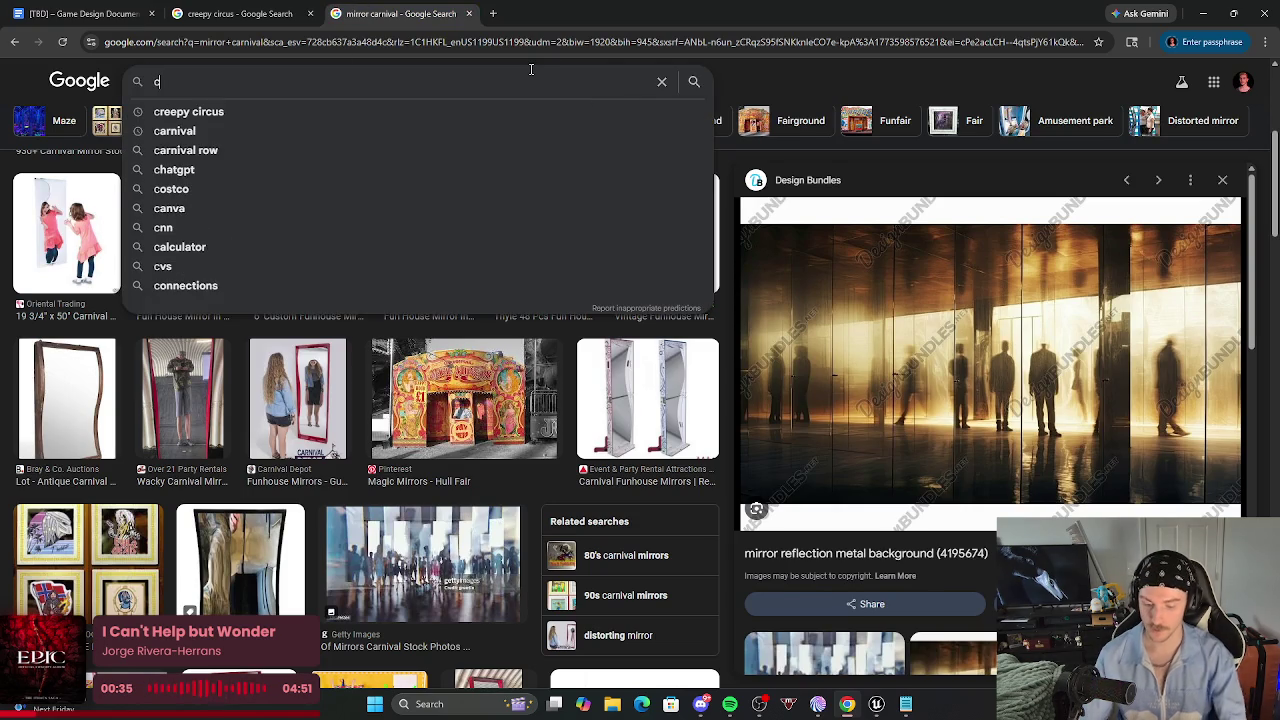
type("ircus ring")
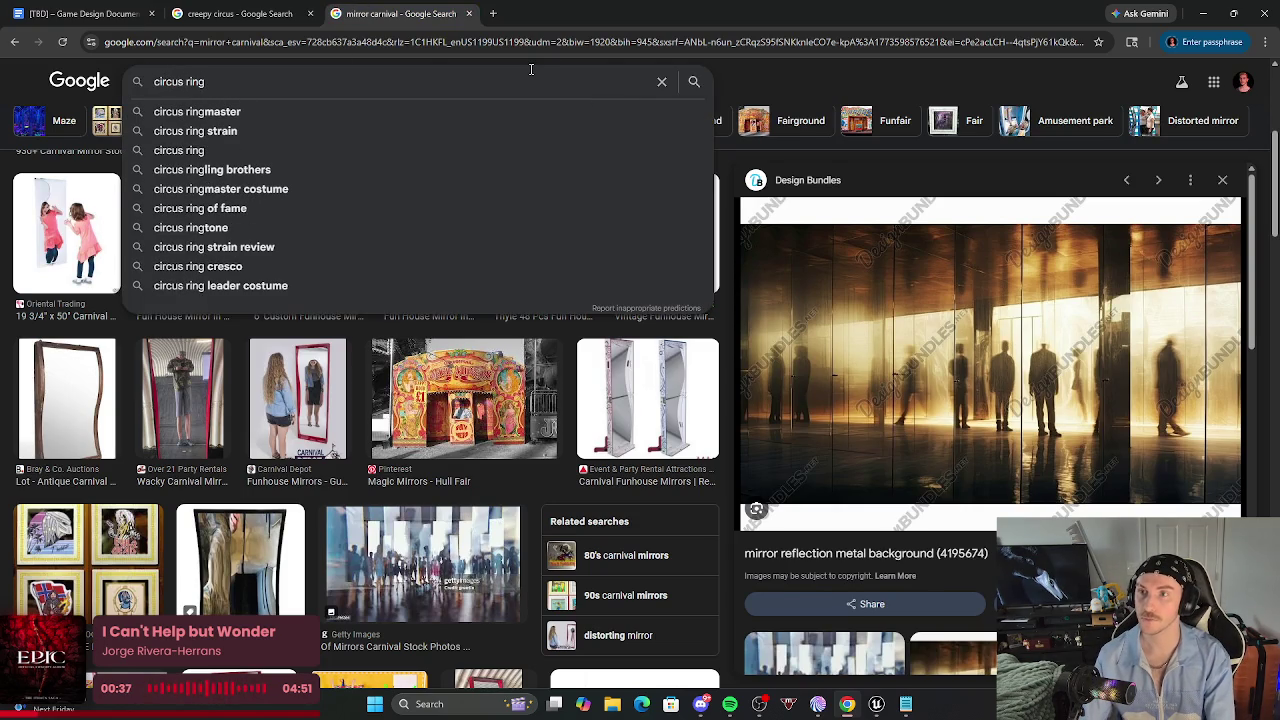
type("master")
key("Return")
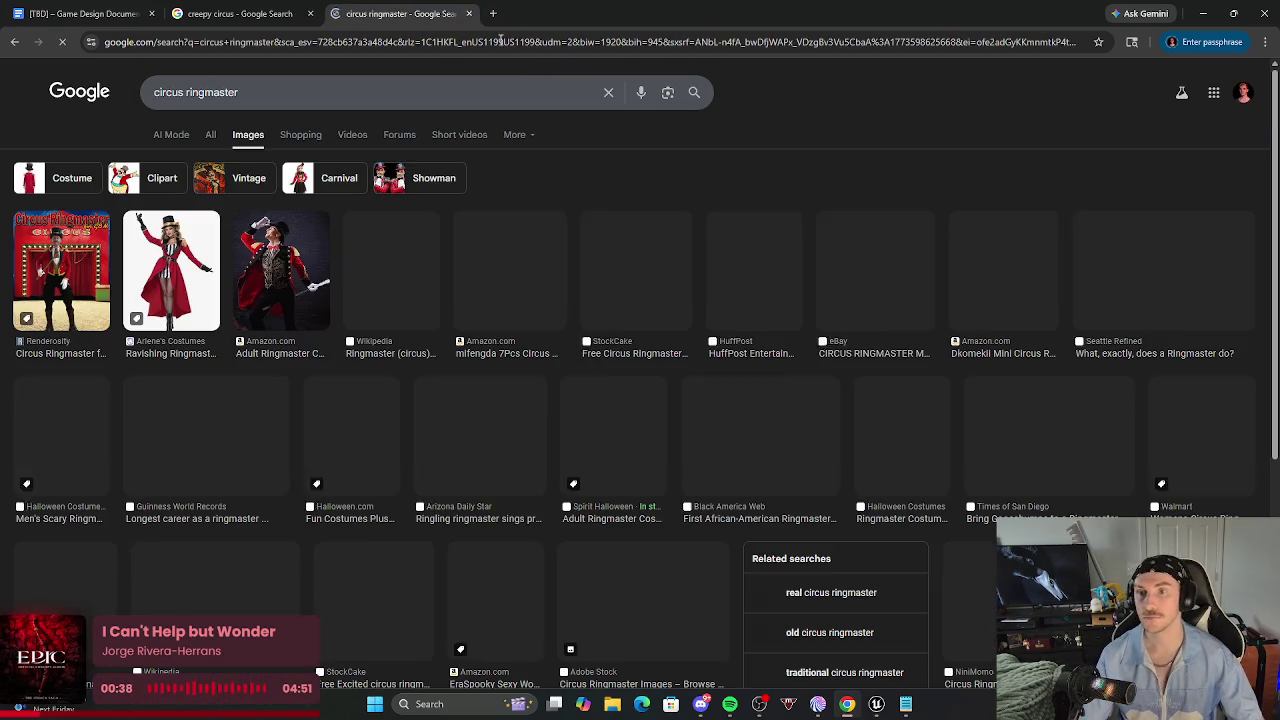
scroll(686, 460, "down", 3)
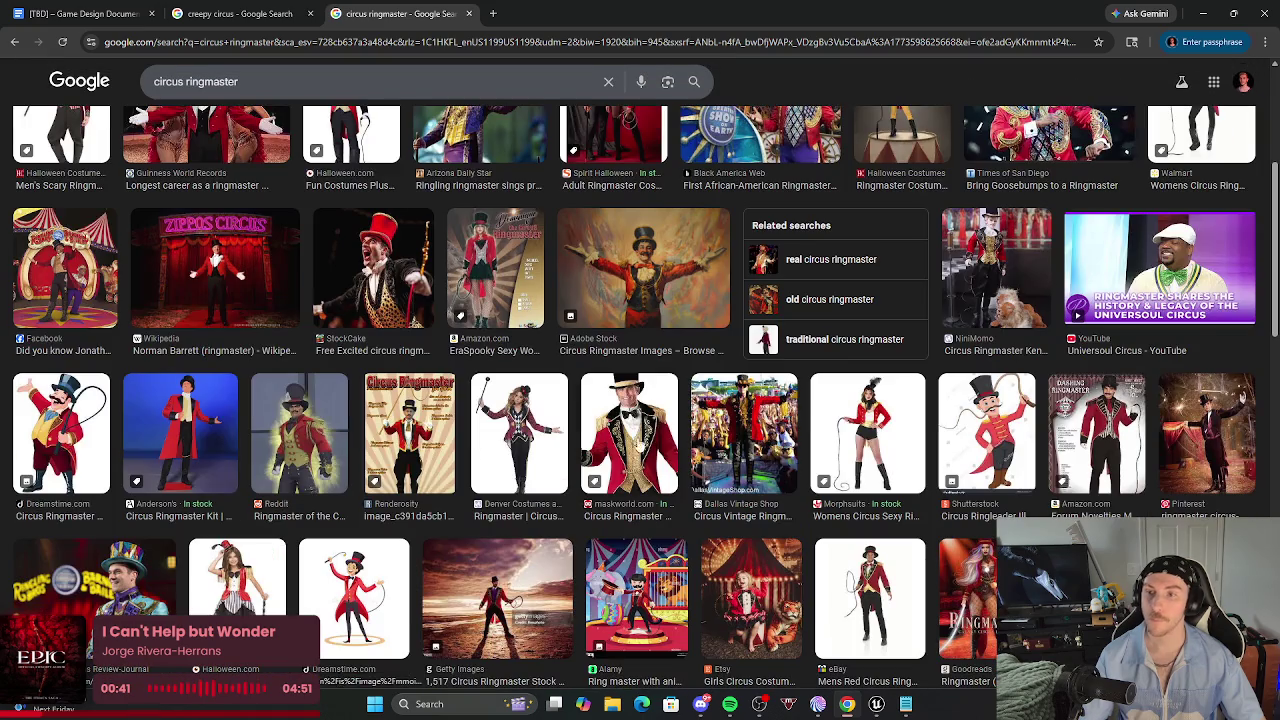
scroll(737, 560, "down", 2)
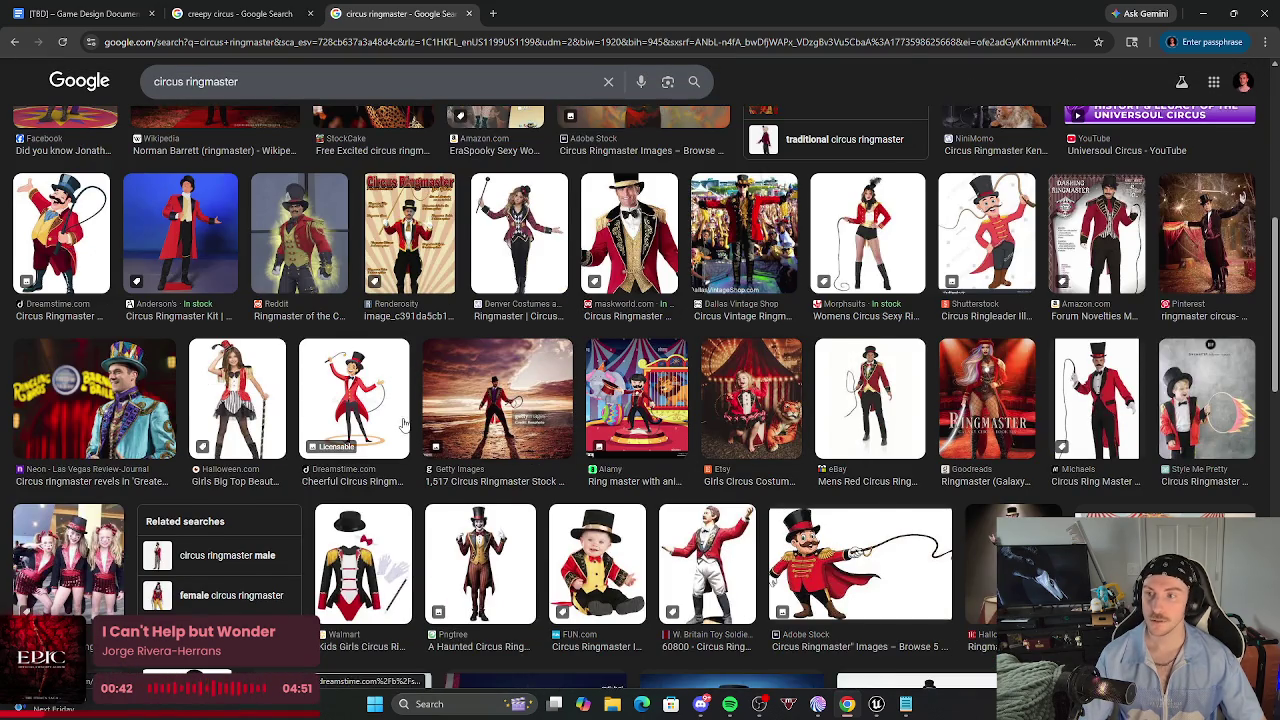
scroll(629, 457, "down", 1)
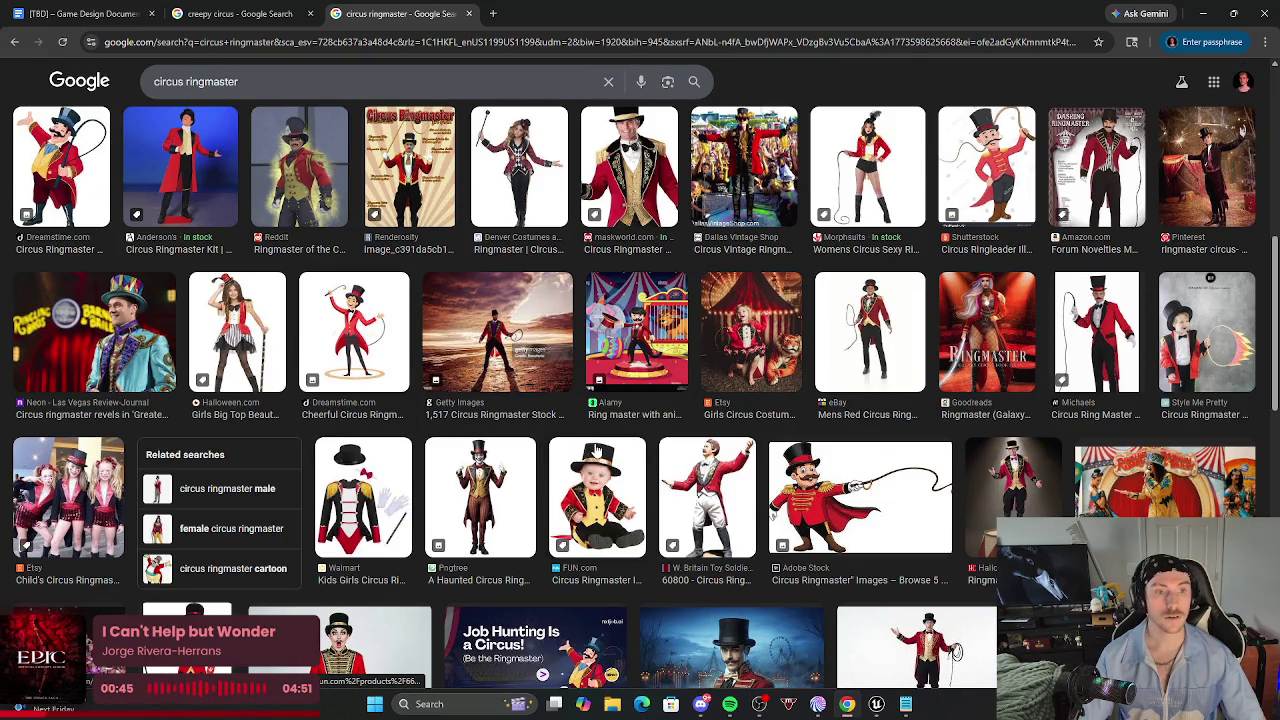
scroll(596, 452, "down", 5)
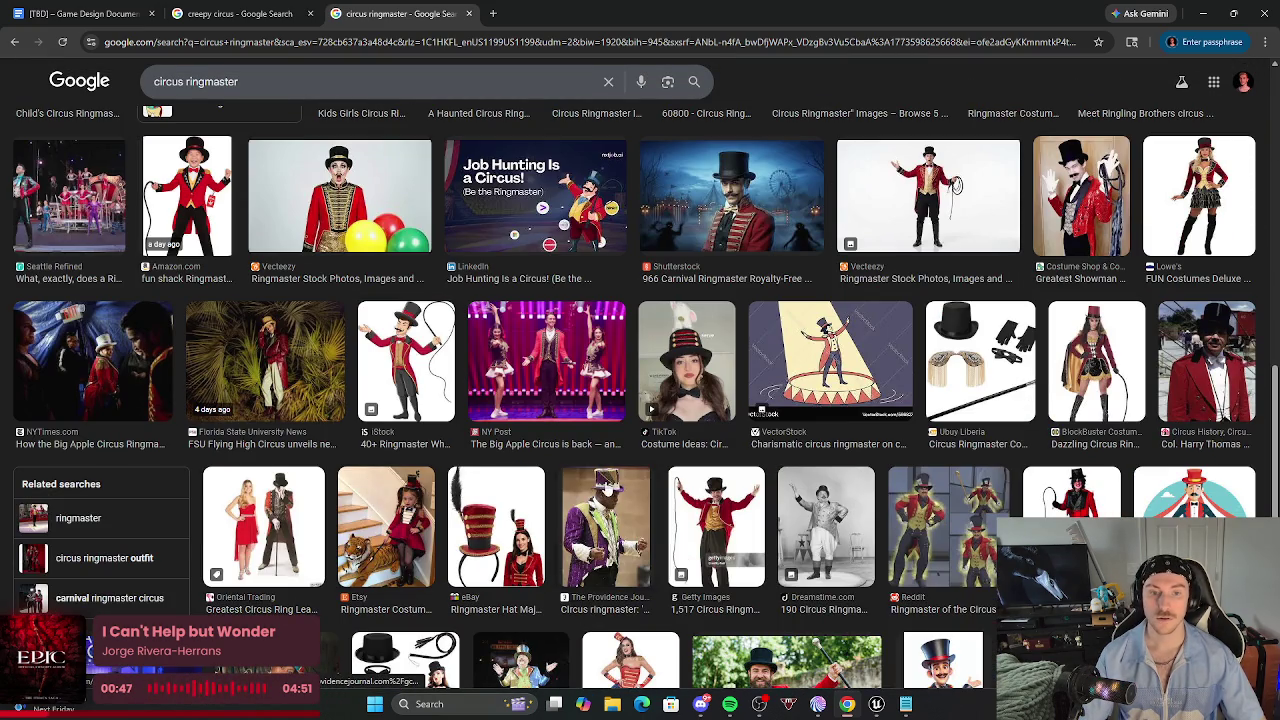
scroll(578, 472, "down", 3)
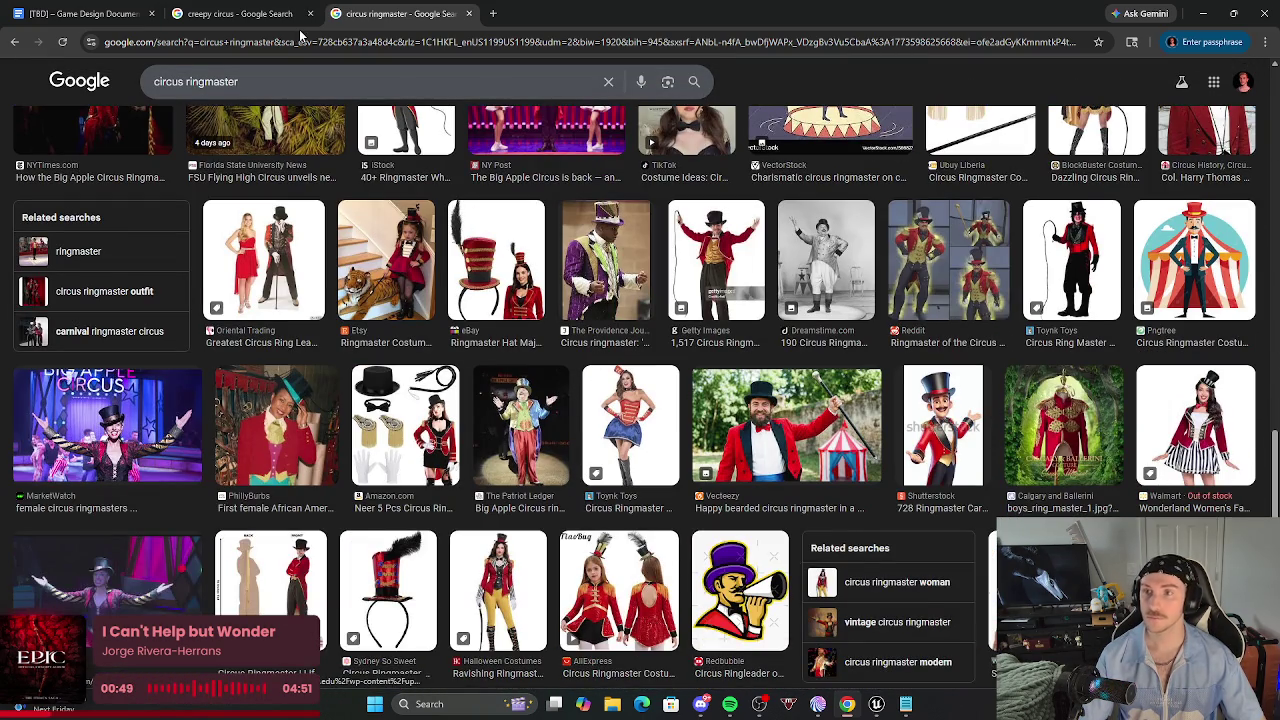
Shorten the image search to just 'circus' and scroll through the results.
left_click_drag(240, 81, 184, 81)
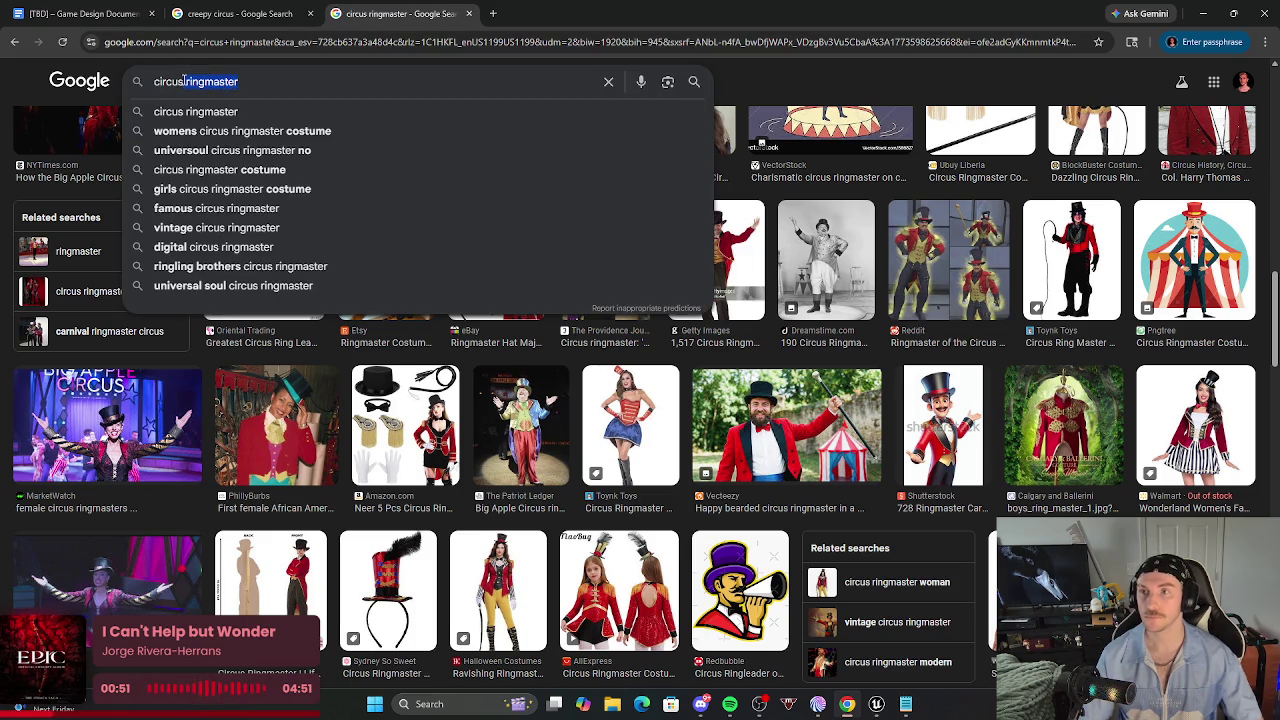
key("BackSpace")
key("Return")
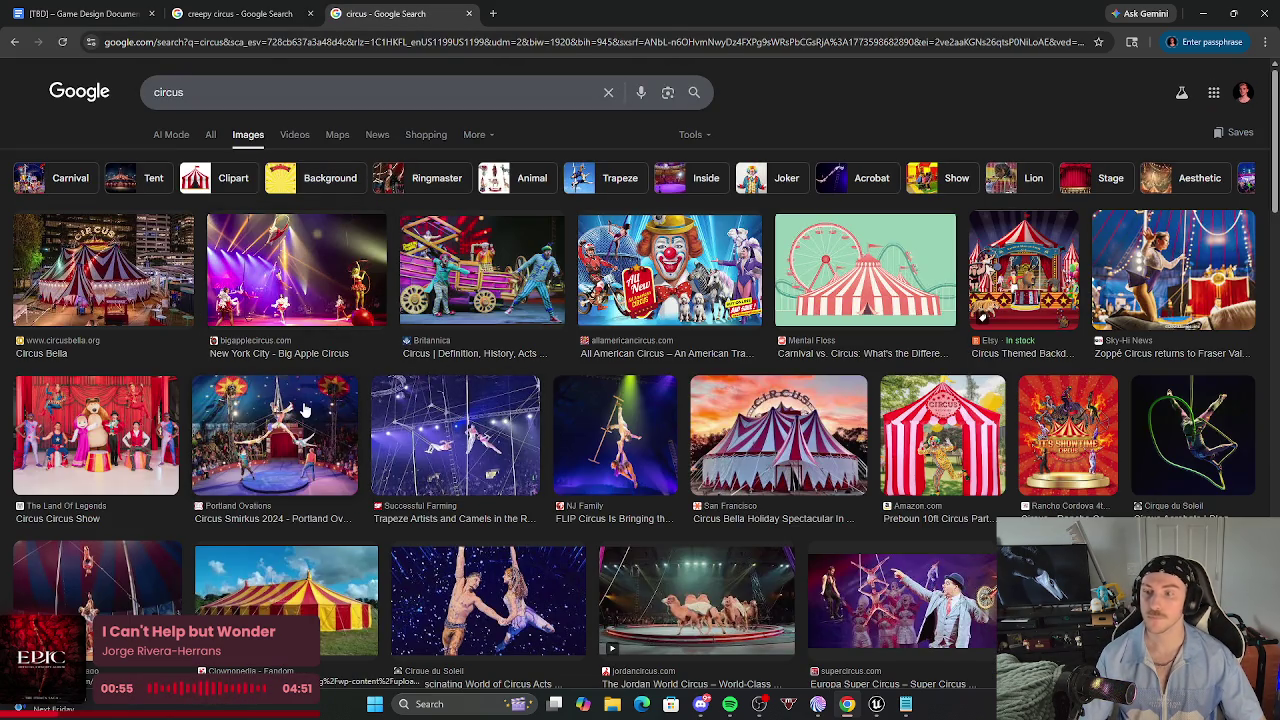
scroll(295, 468, "down", 2)
scroll(402, 483, "down", 3)
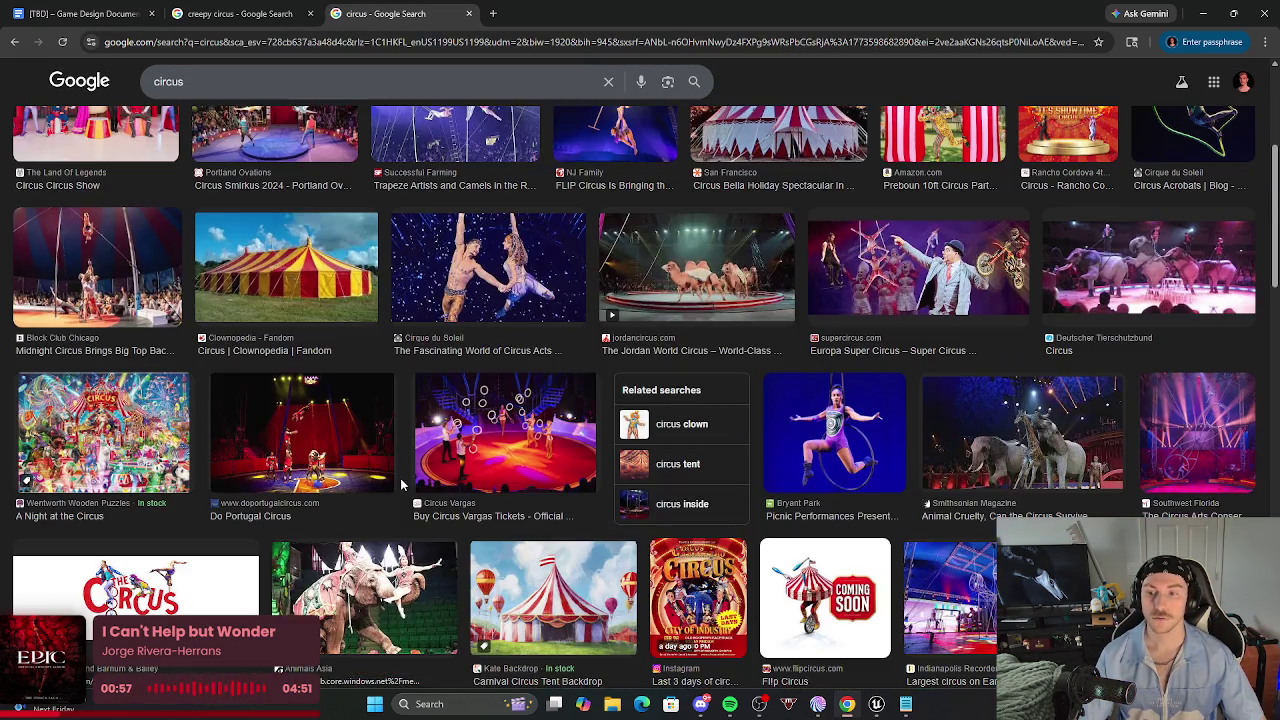
scroll(552, 502, "down", 4)
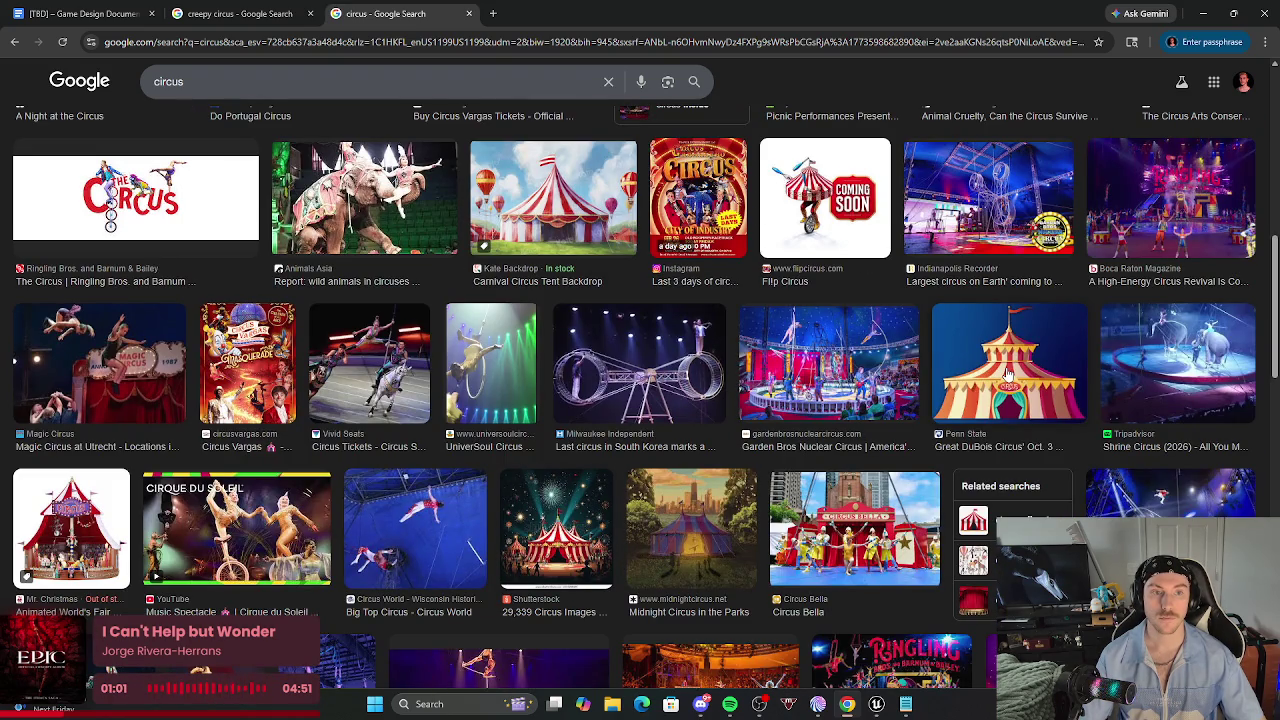
Copy the StageLync Budapest circus festival picture and return to the design document.
left_click(1193, 356)
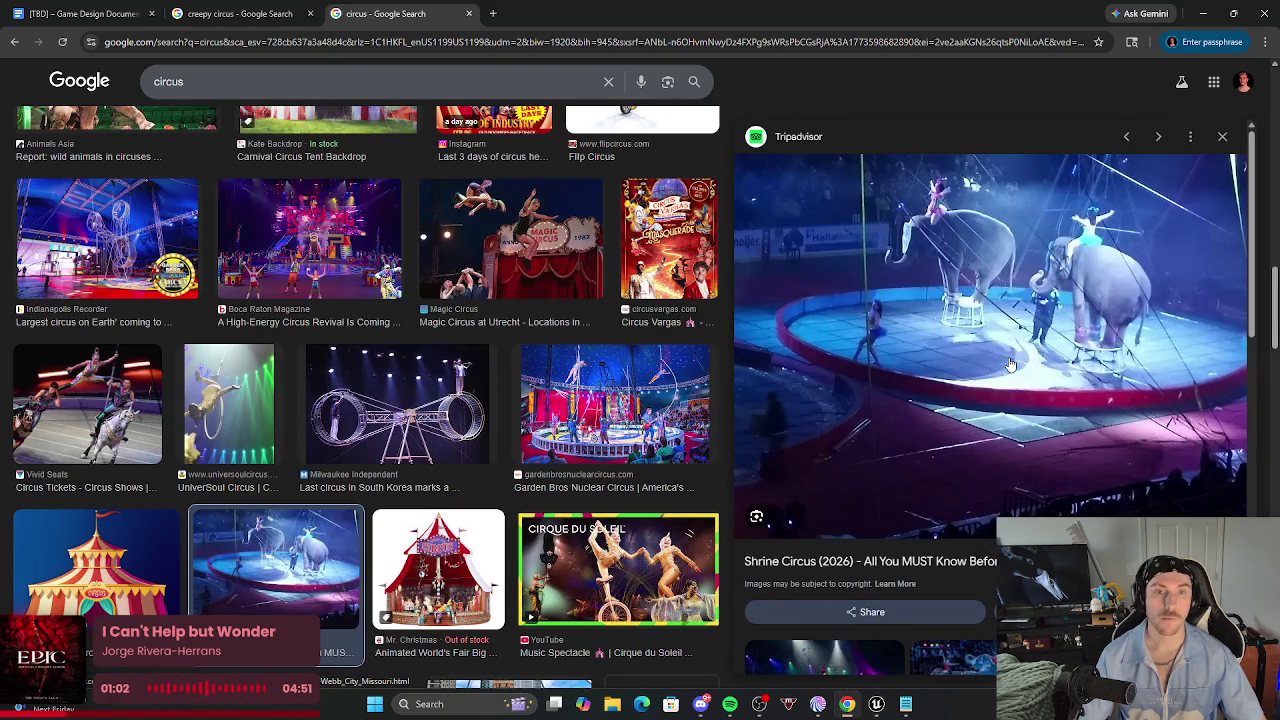
left_click(1222, 137)
scroll(640, 400, "down", 5)
left_click(830, 190)
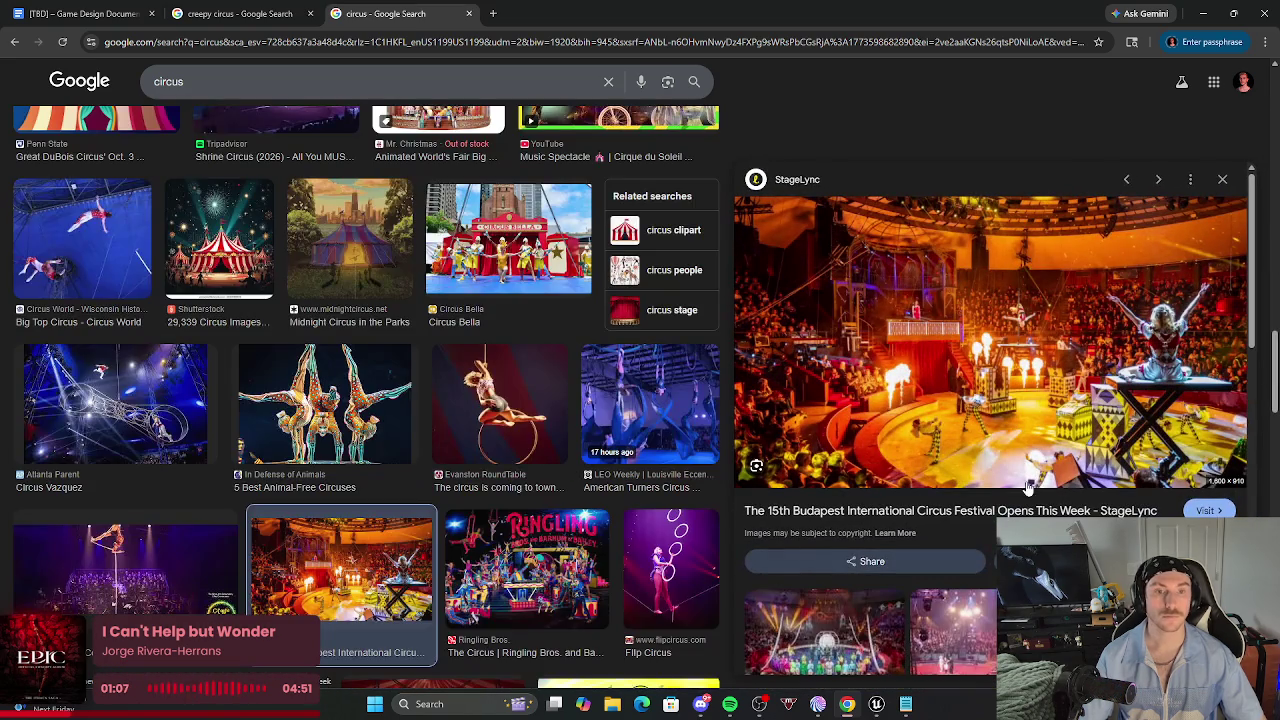
right_click(968, 396)
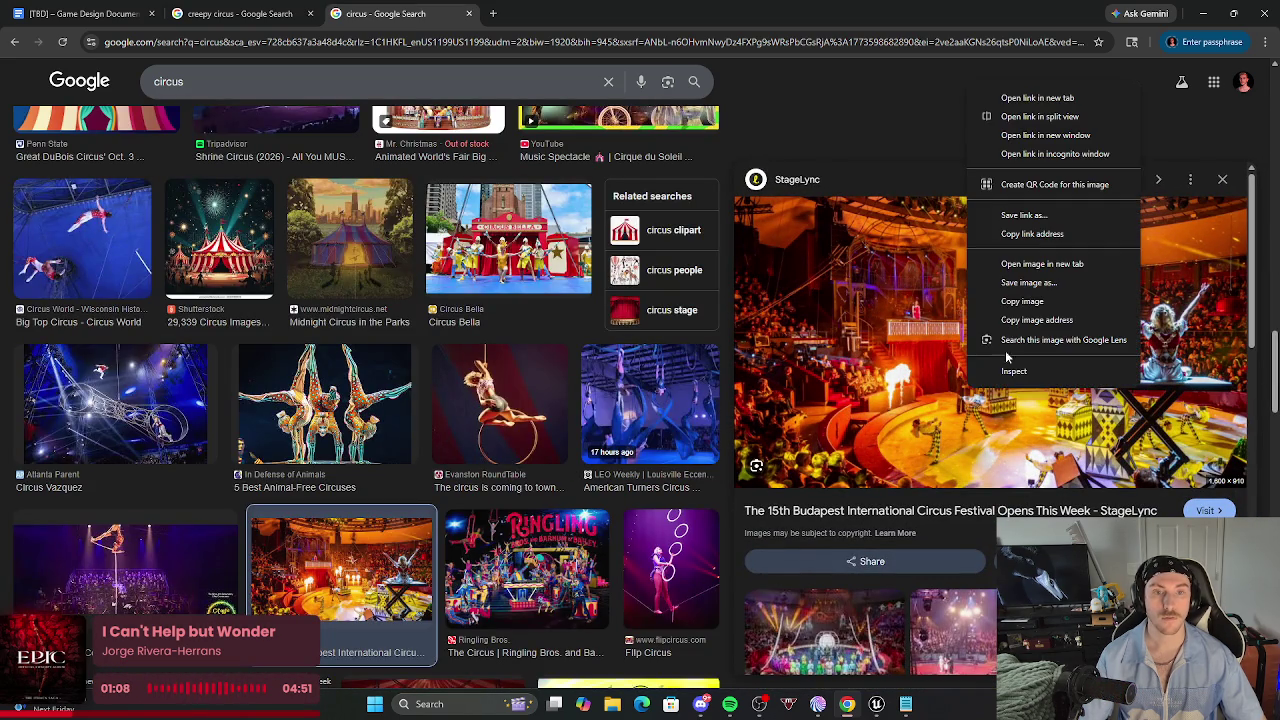
left_click(1030, 299)
left_click(93, 20)
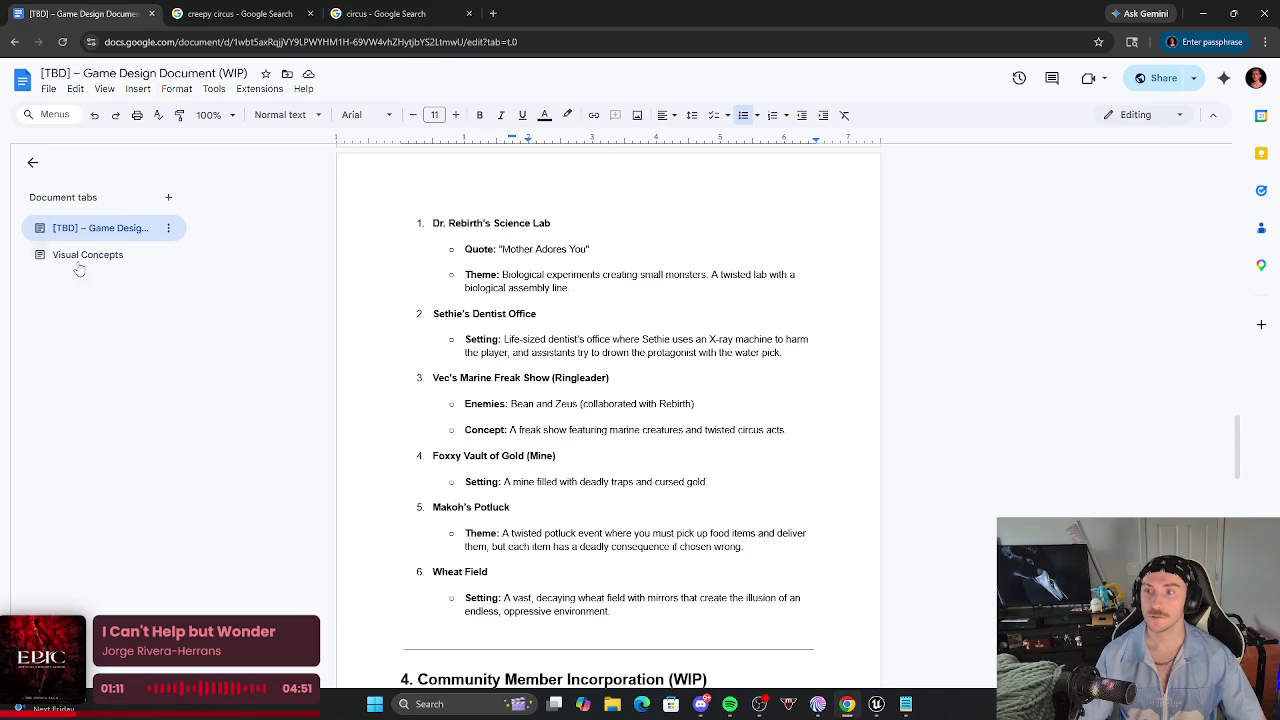
Paste the Budapest circus image under 'Vecs Show:' in Visual Concepts and shrink it.
left_click(80, 256)
key("ctrl+v")
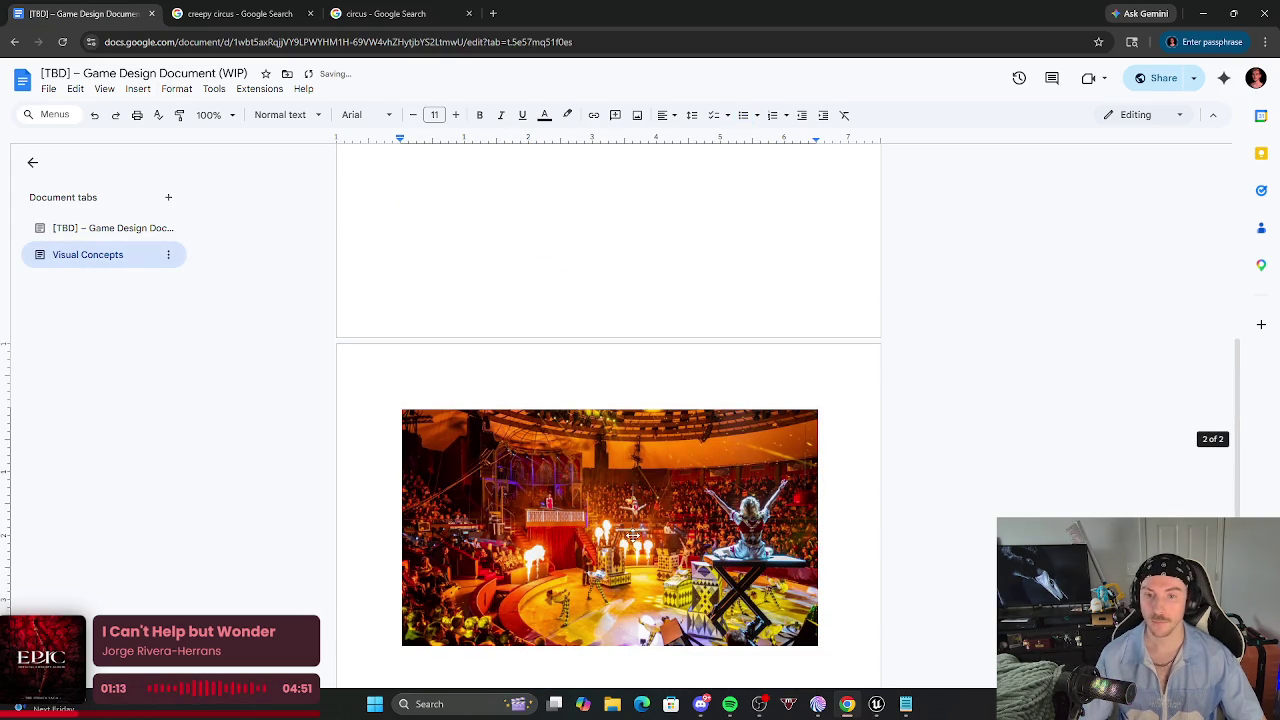
left_click(628, 534)
mouse_move(815, 647)
left_mouse_down()
mouse_move(522, 492)
mouse_move(534, 484)
left_mouse_up()
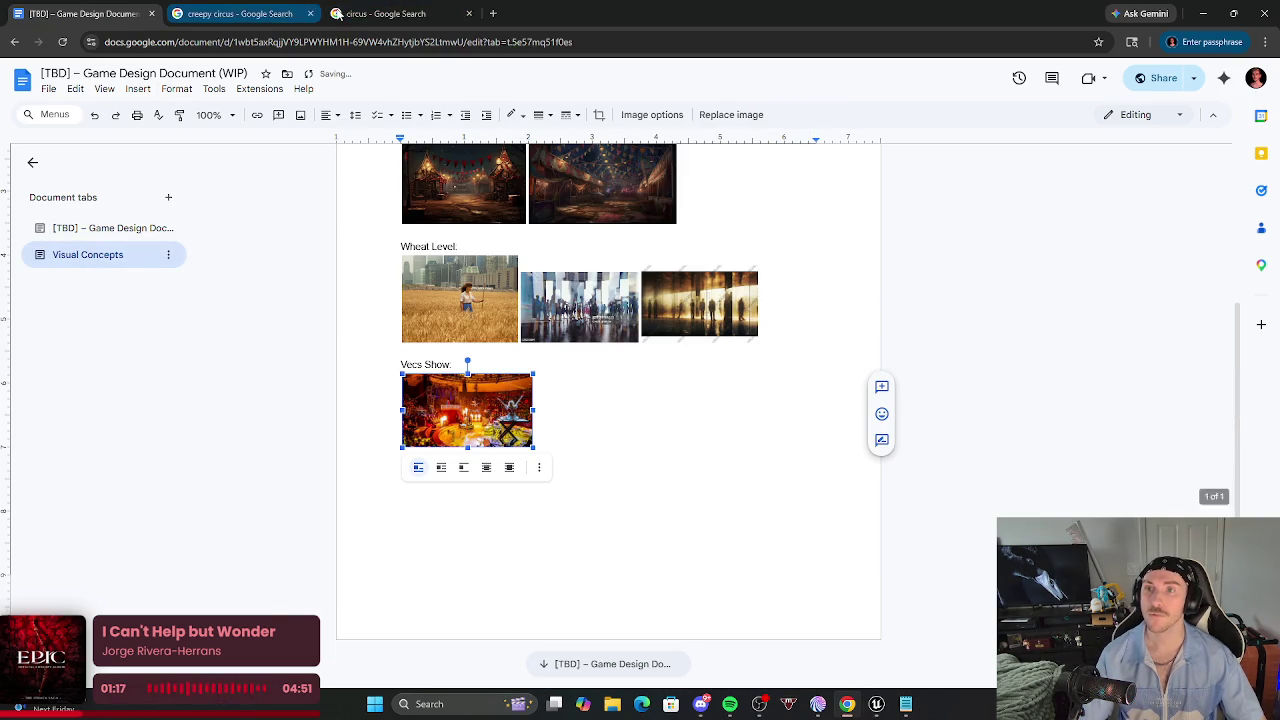
Copy the Circus World Wisconsin Dells arena photo and paste it beside the Budapest image.
left_click(390, 13)
scroll(540, 230, "down", 5)
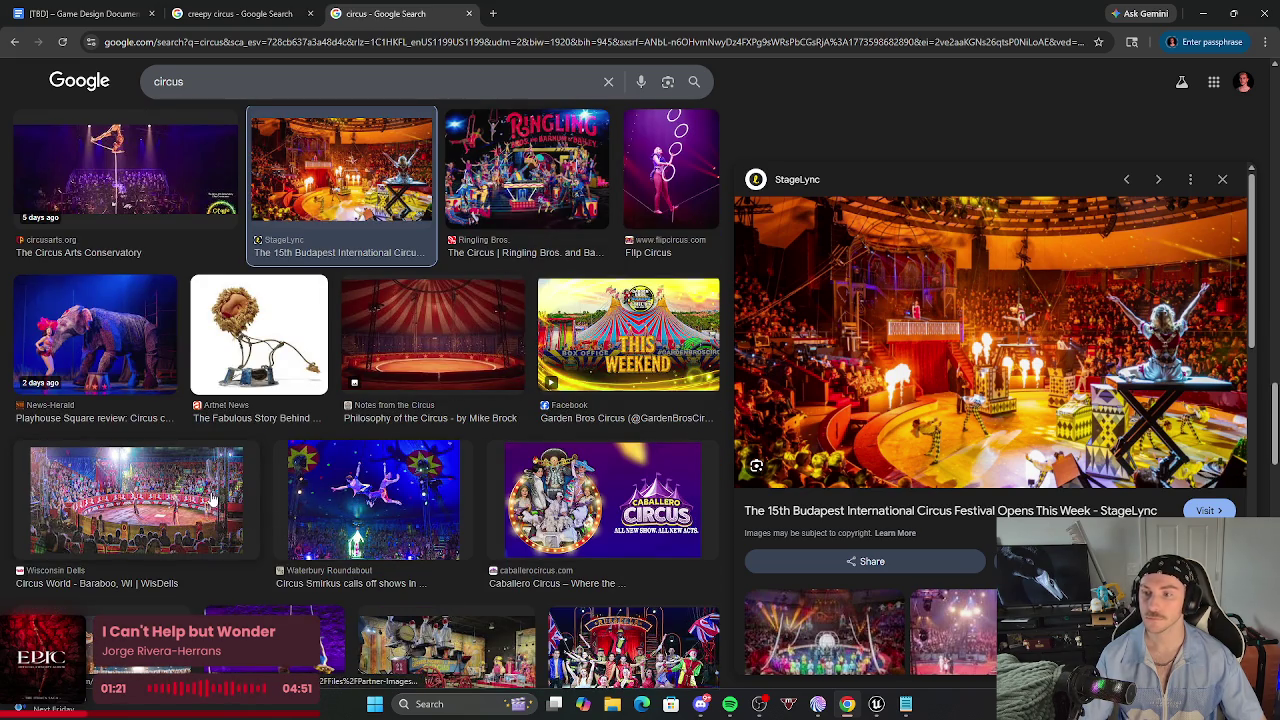
left_click(236, 512)
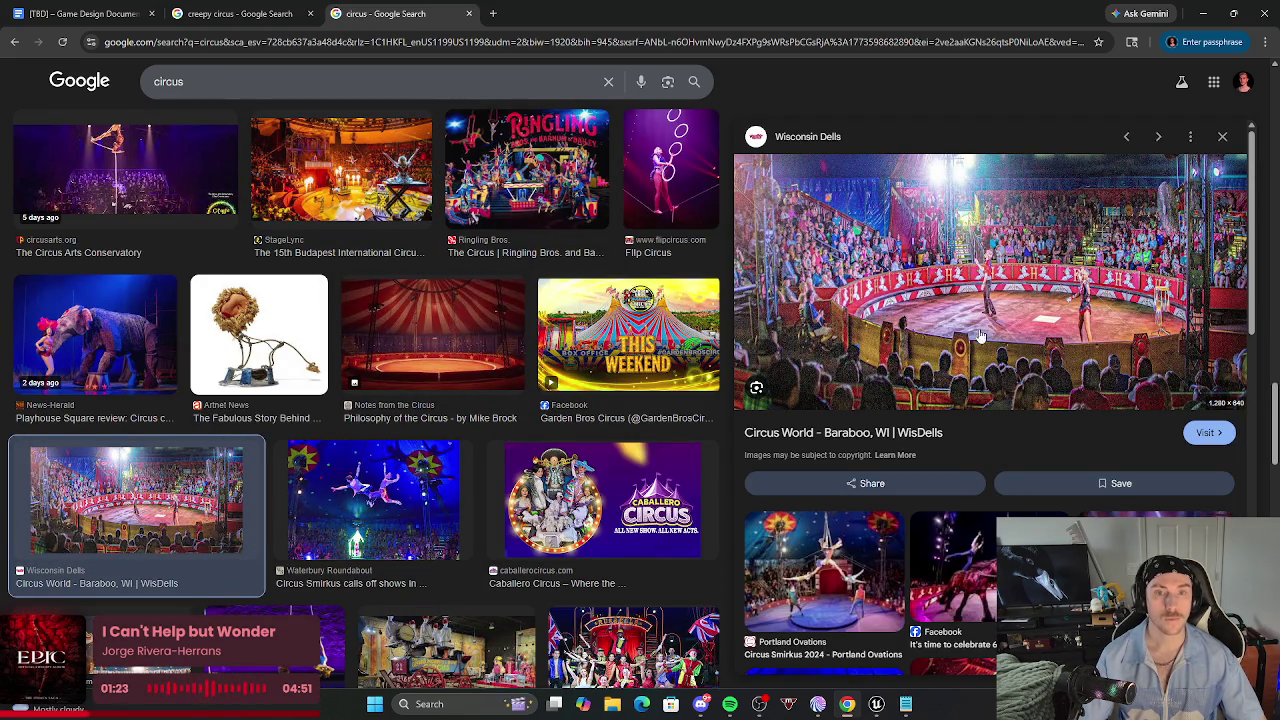
right_click(956, 288)
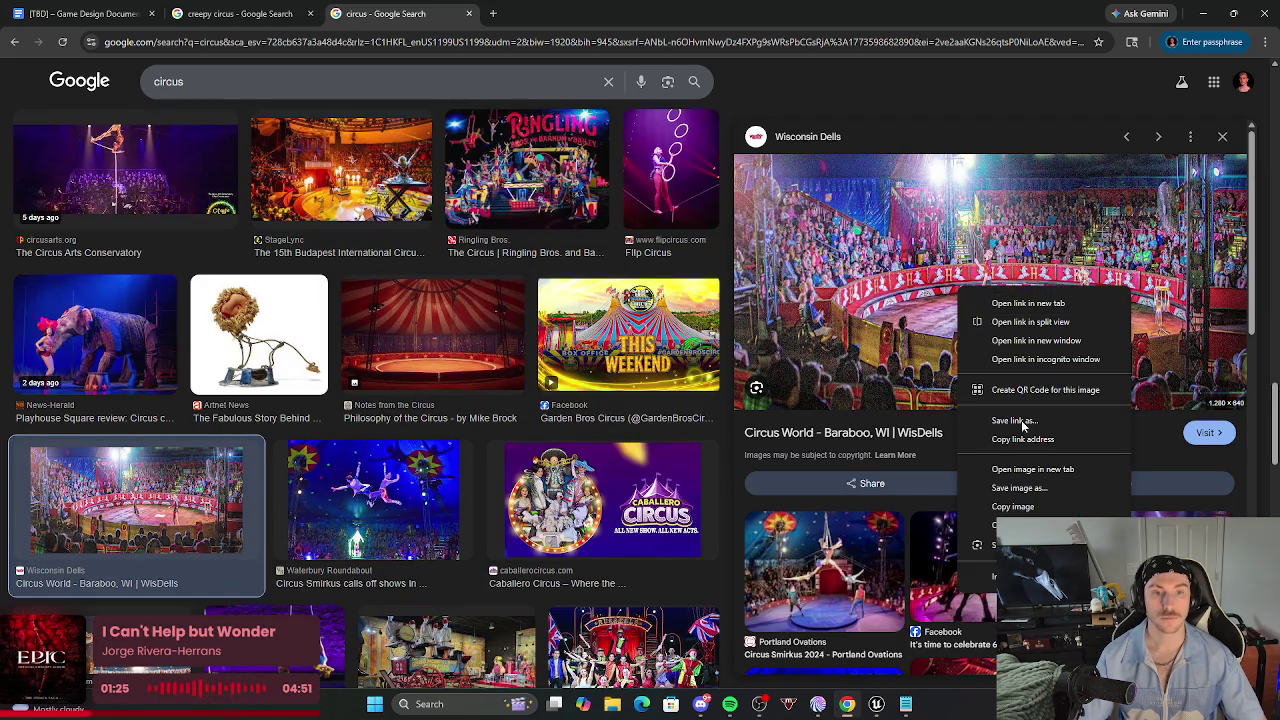
left_click(1015, 505)
left_click(80, 13)
left_click(559, 417)
key("ctrl+v")
left_click(803, 626)
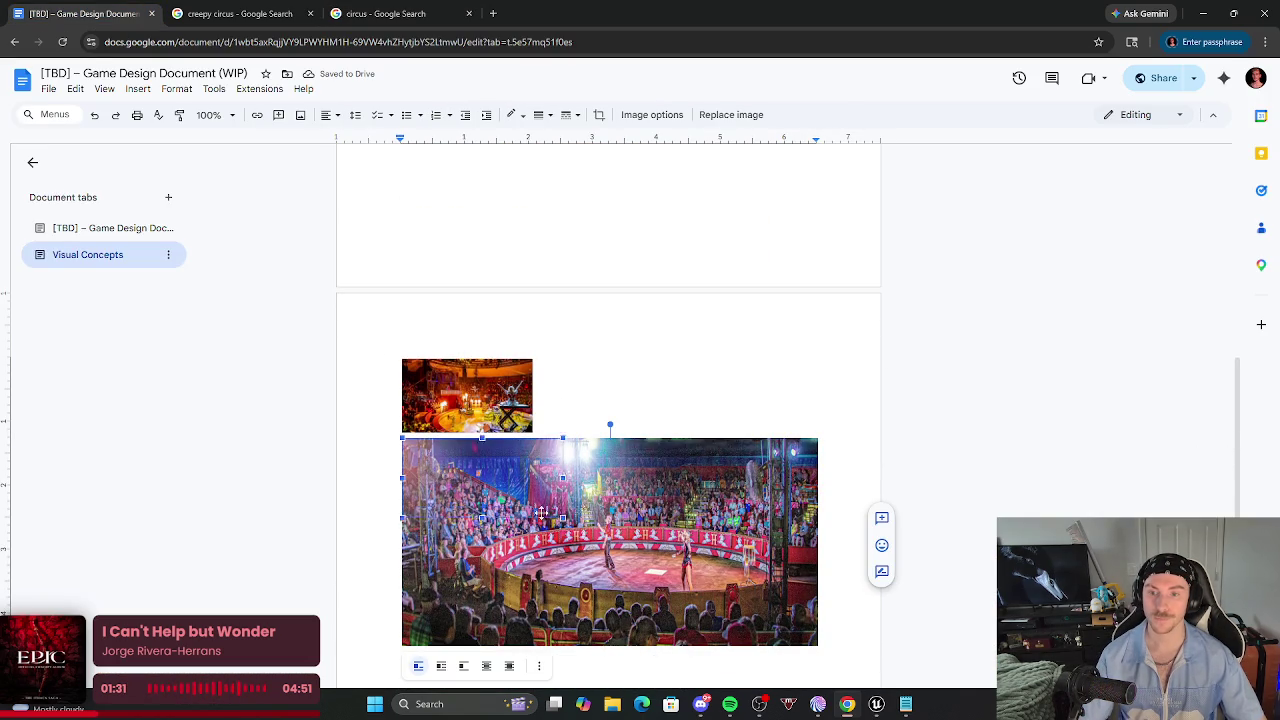
scroll(535, 509, "down", 5)
scroll(634, 335, "up", 1)
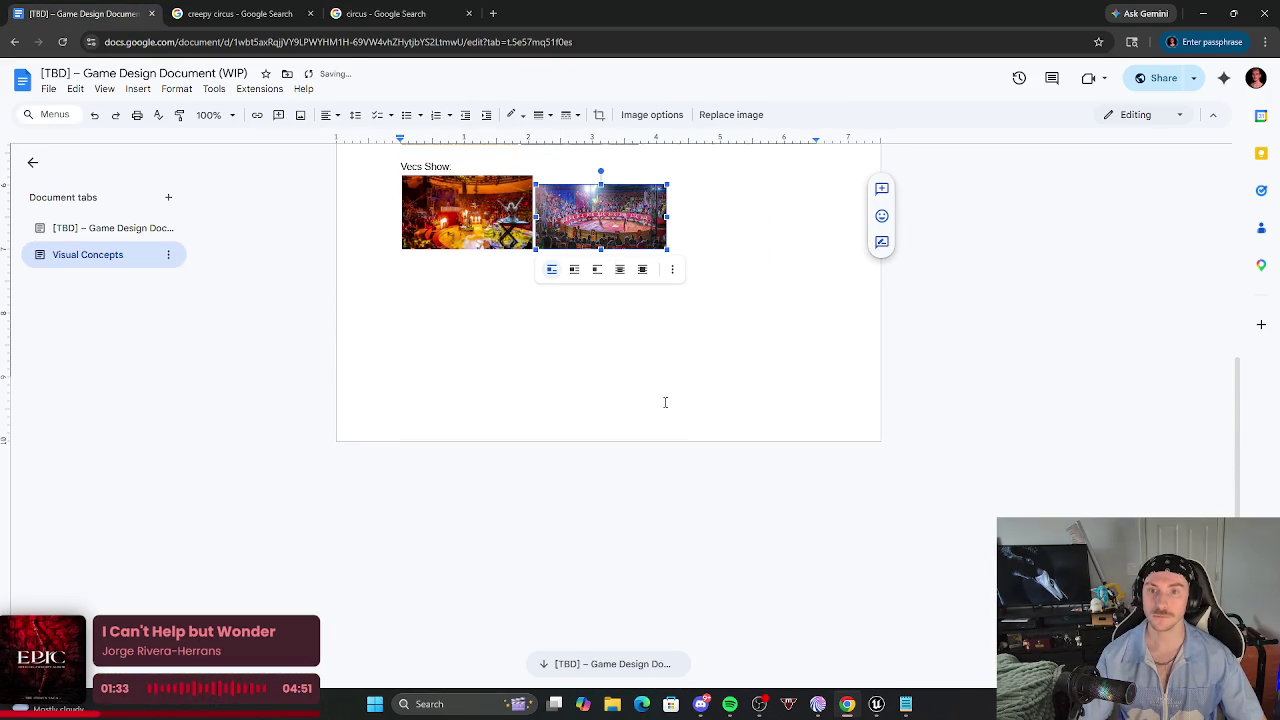
Browse further down the circus image results.
left_click(373, 10)
scroll(886, 500, "down", 6)
scroll(848, 514, "down", 3)
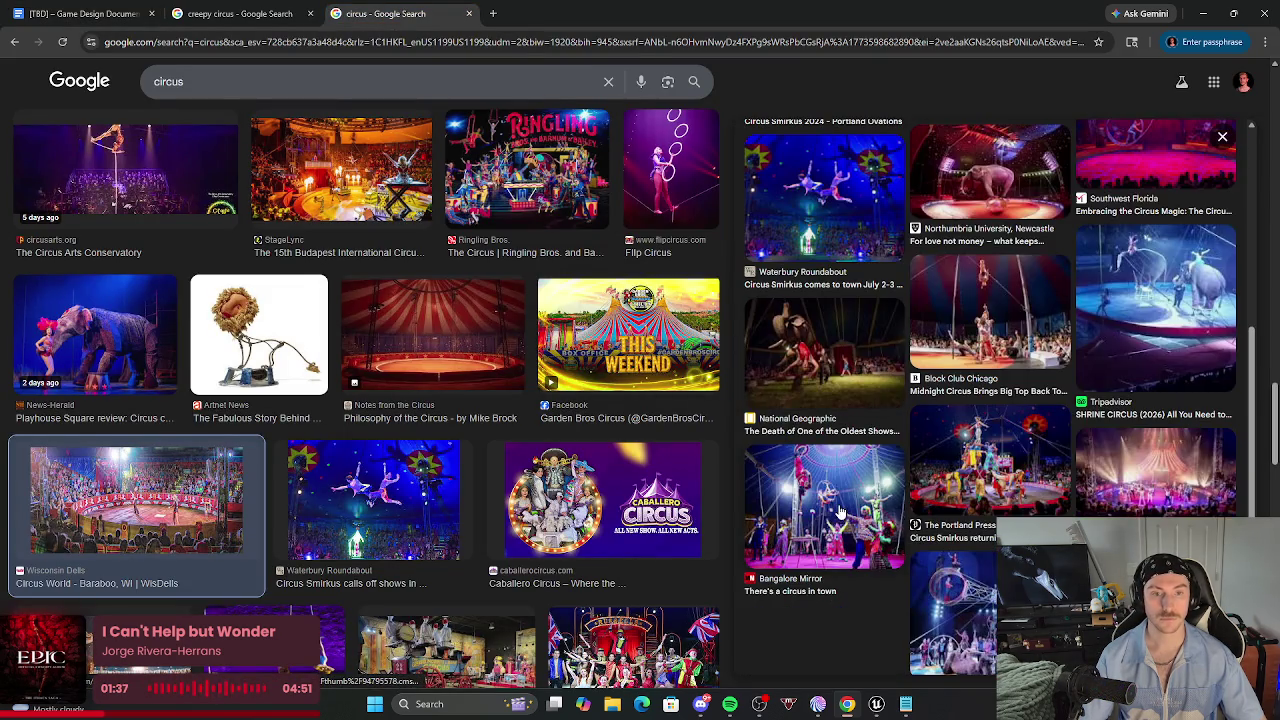
scroll(566, 490, "down", 2)
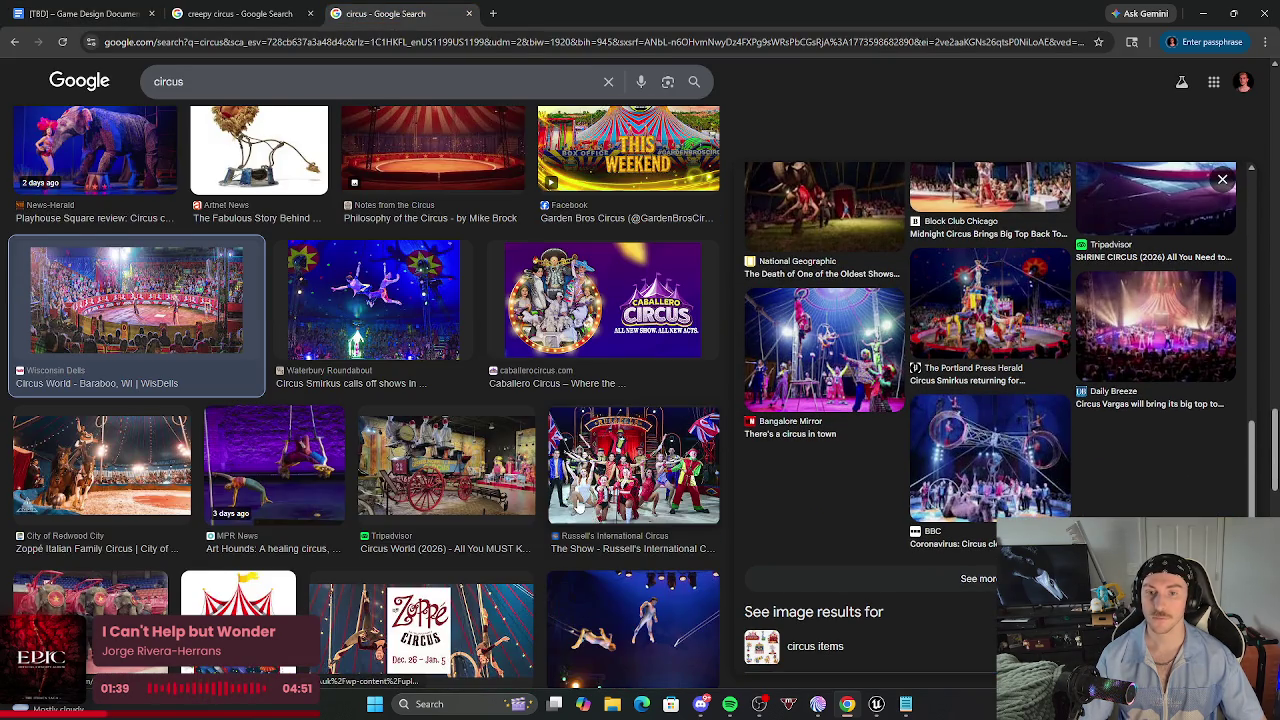
scroll(580, 510, "down", 2)
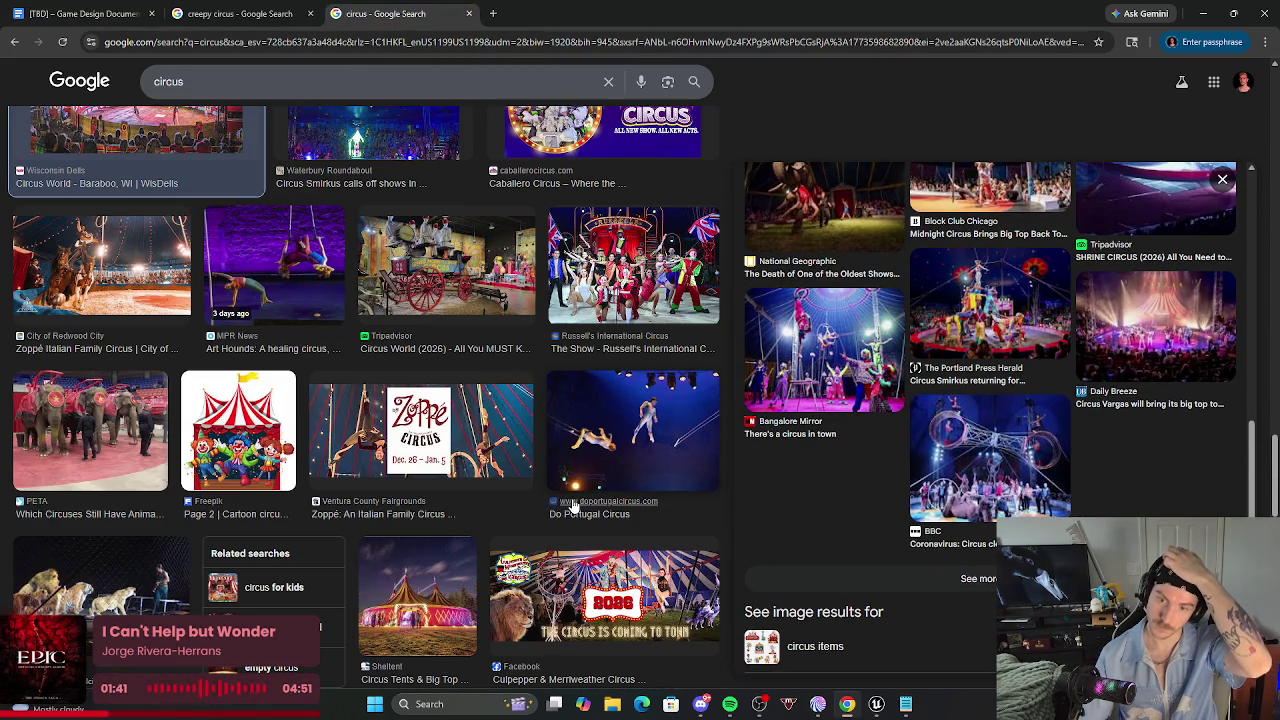
scroll(337, 323, "down", 4)
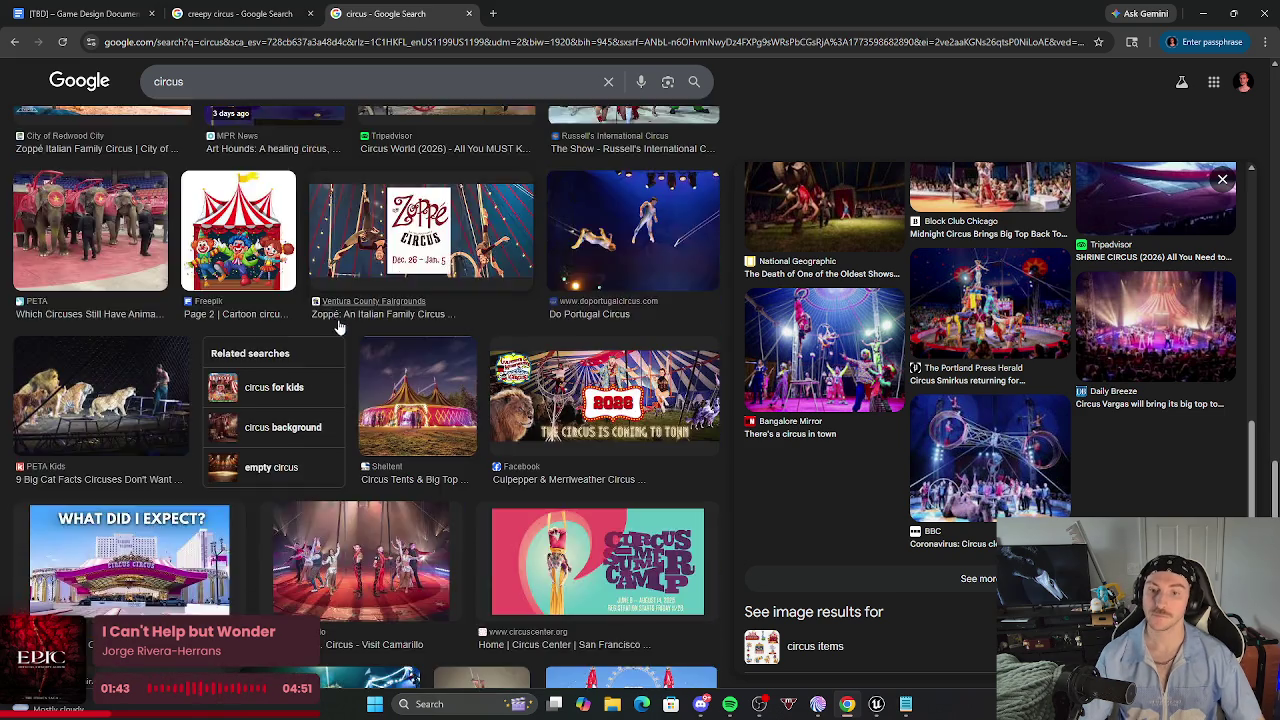
scroll(333, 404, "down", 2)
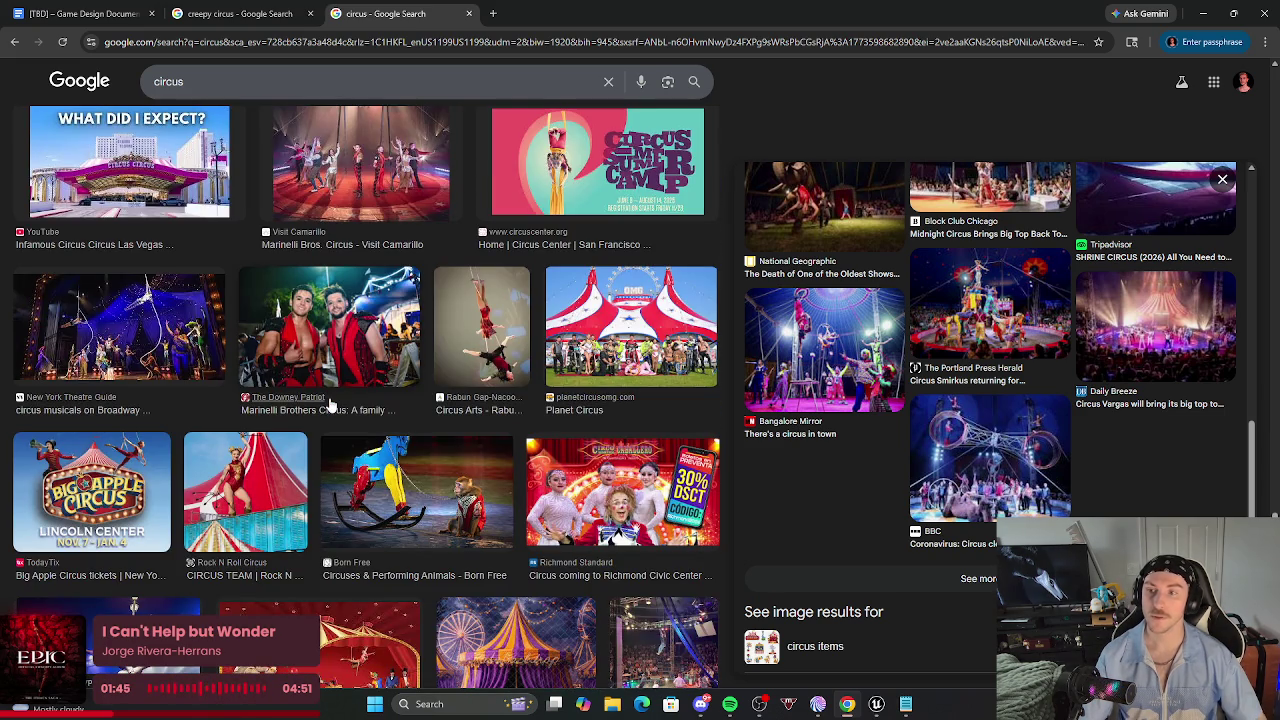
Find the Florida Smart elephant circus photo in the image results and open its preview.
scroll(307, 410, "down", 3)
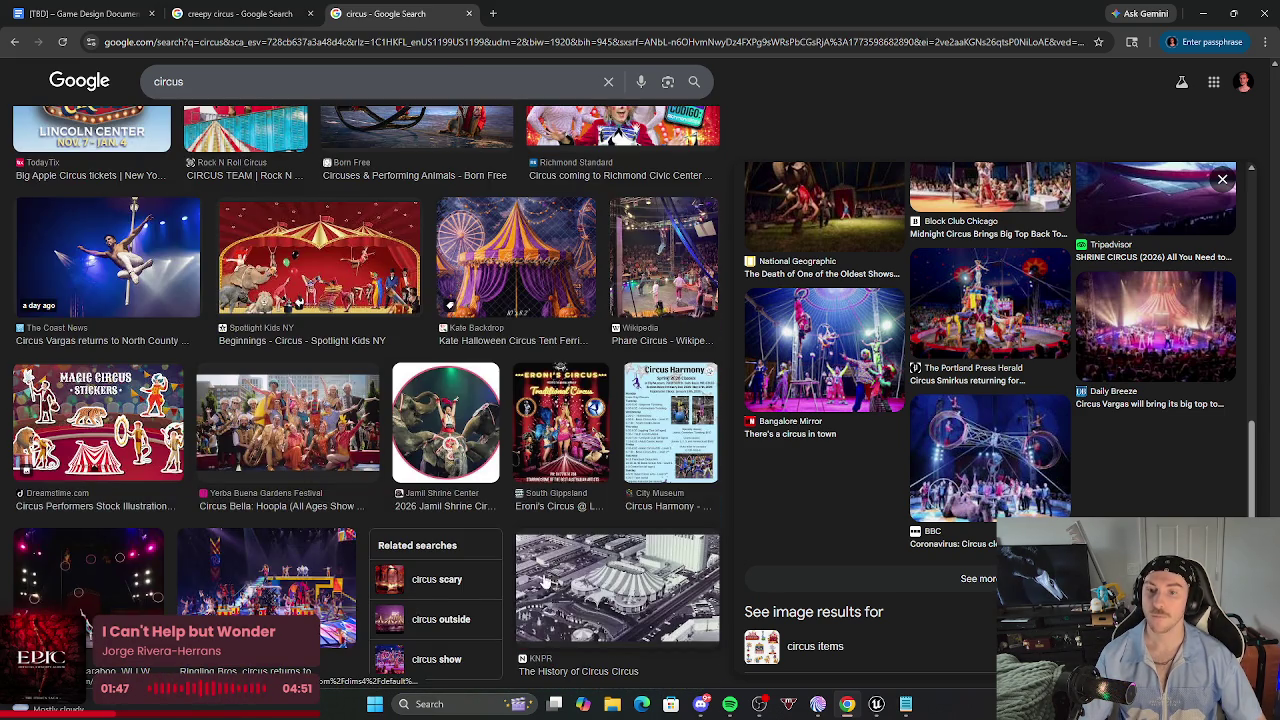
scroll(541, 512, "down", 2)
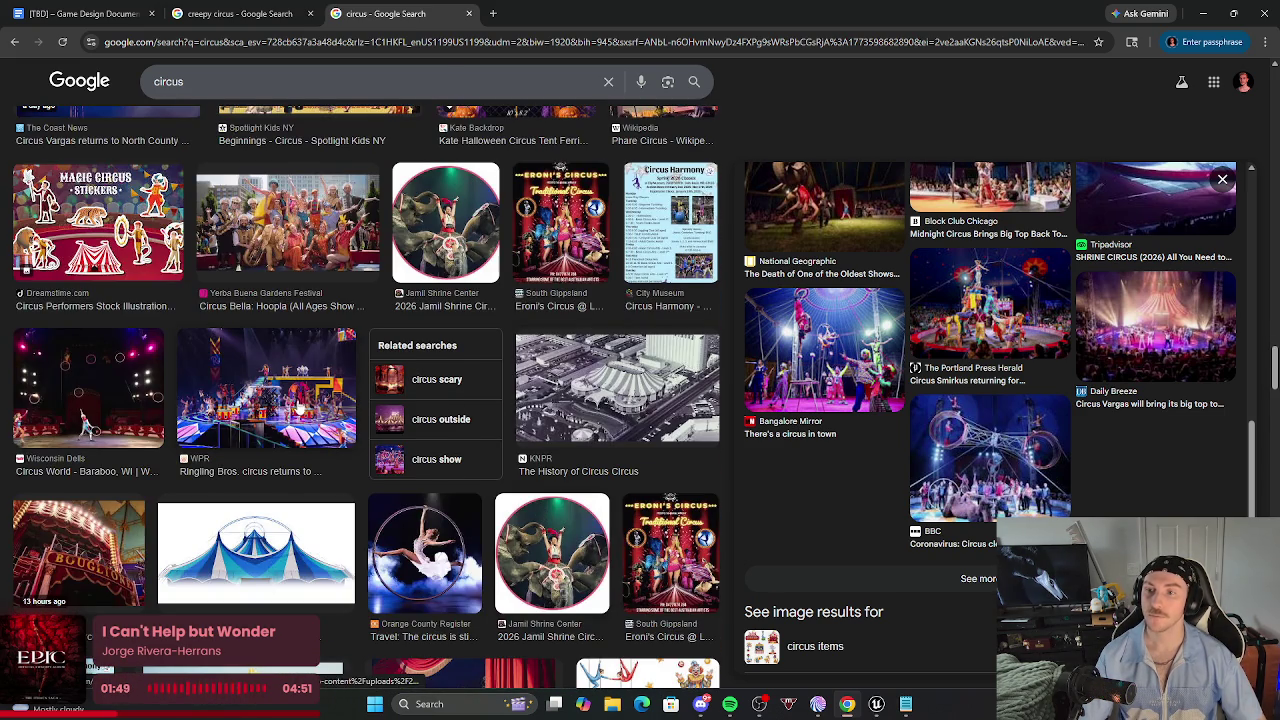
scroll(295, 403, "down", 1)
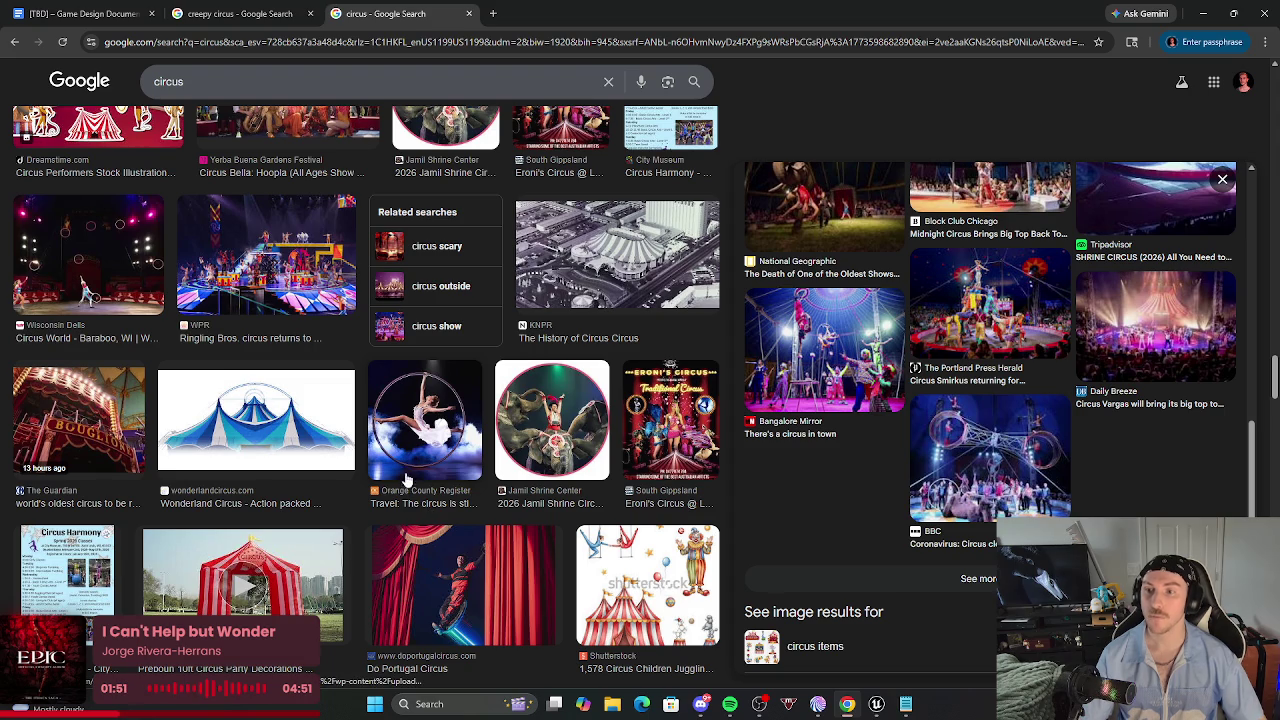
scroll(405, 481, "down", 2)
scroll(394, 459, "down", 2)
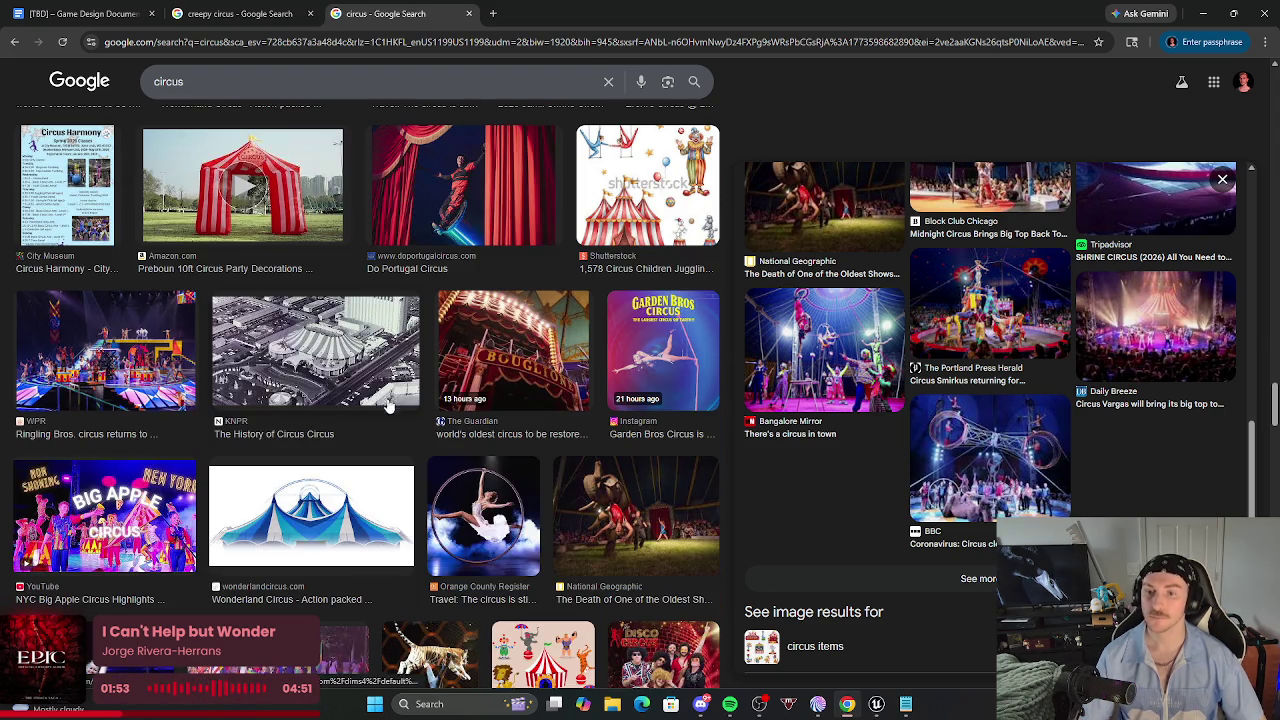
scroll(481, 497, "down", 2)
scroll(481, 497, "down", 2)
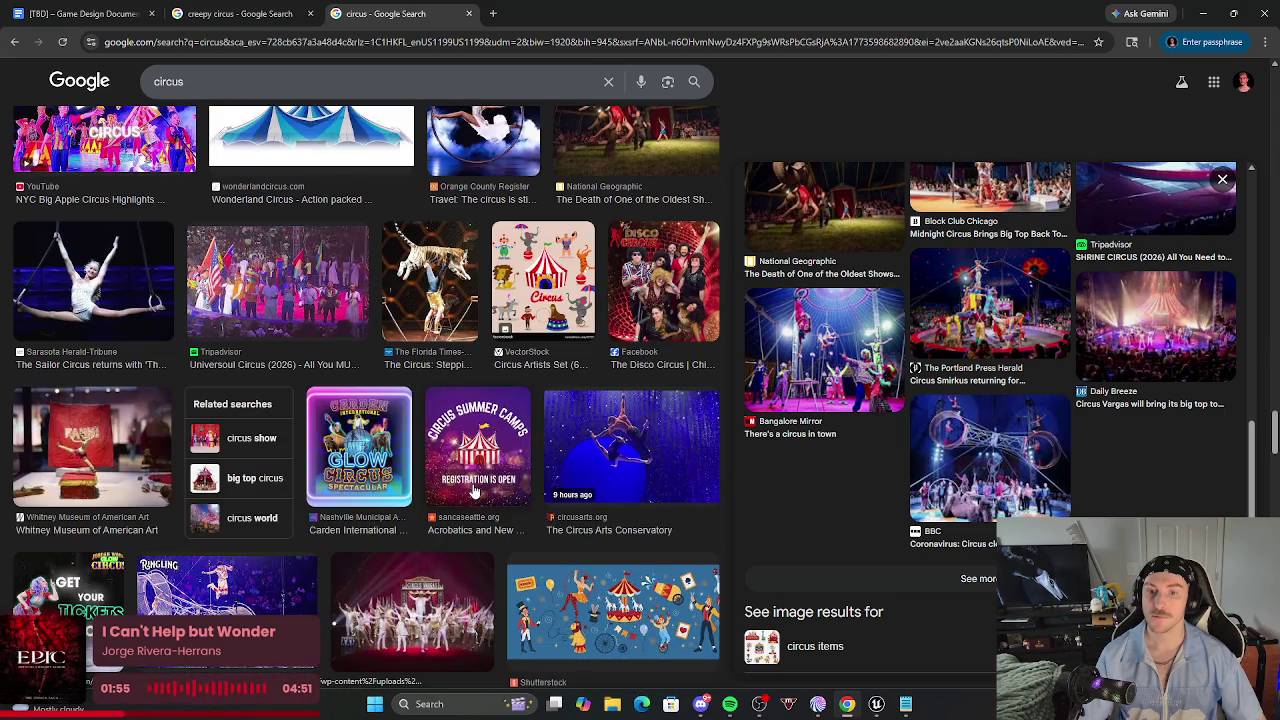
scroll(323, 471, "down", 2)
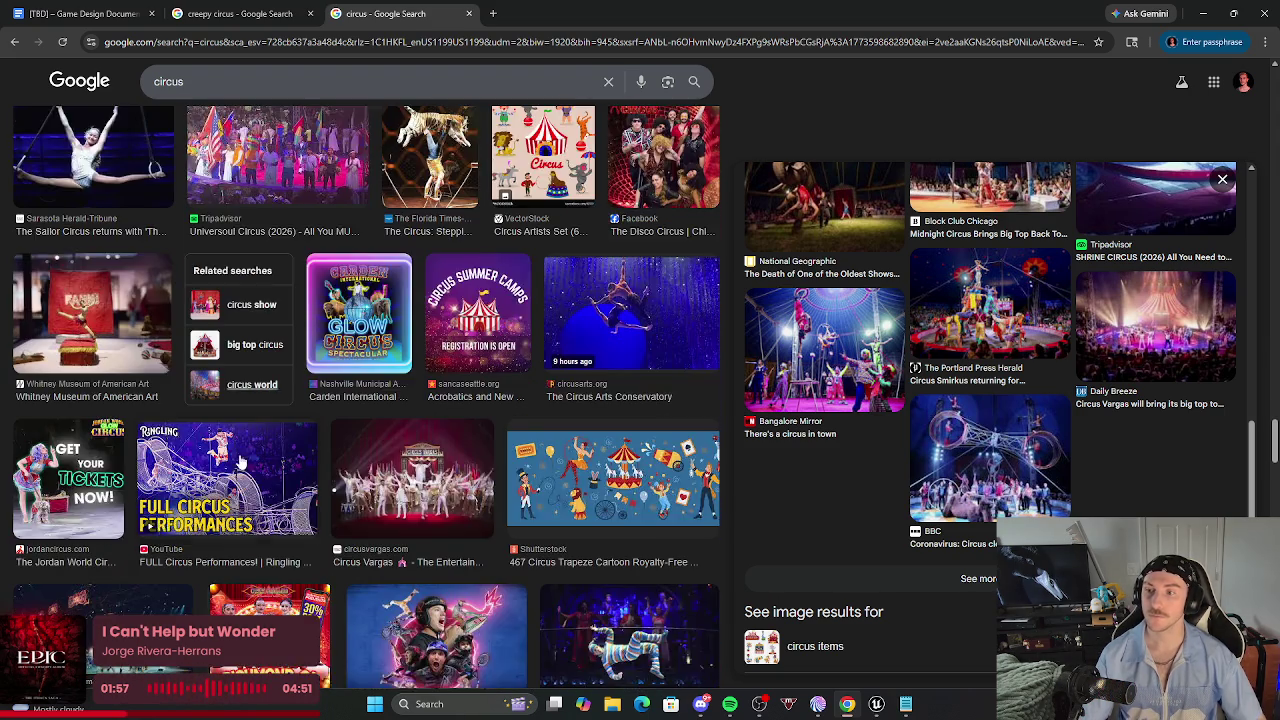
scroll(419, 420, "down", 1)
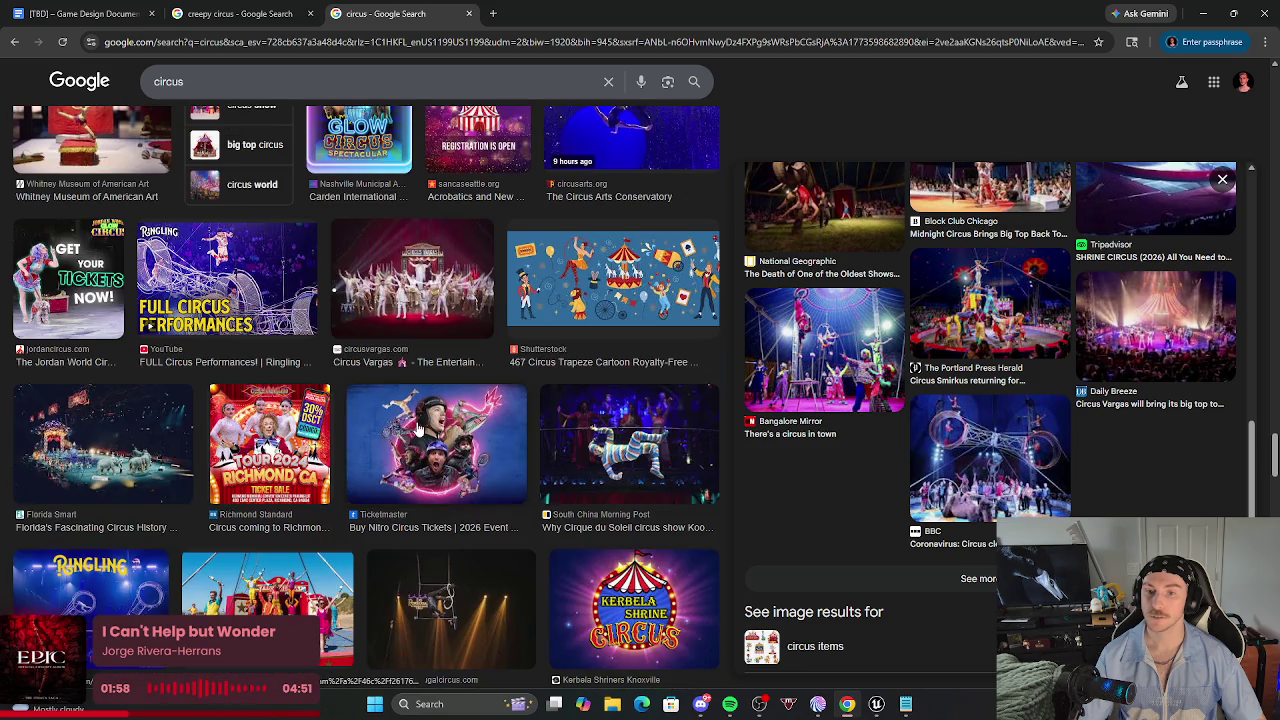
left_click(170, 458)
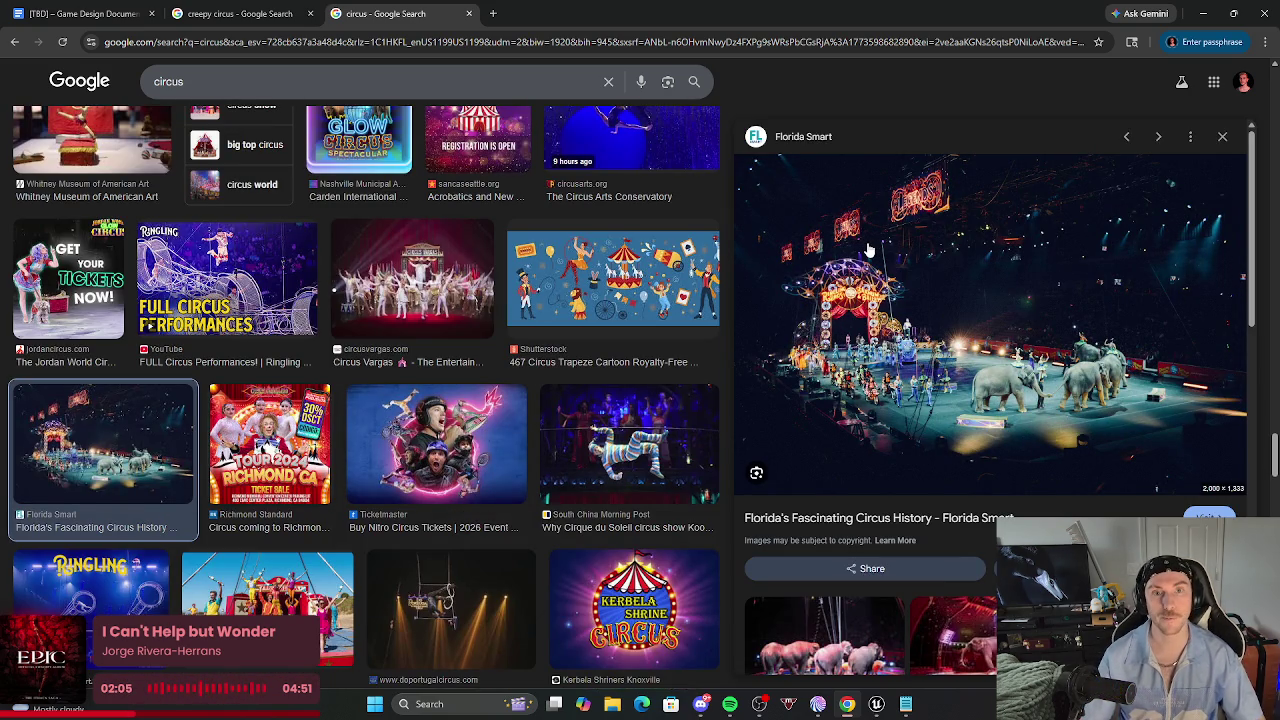
Copy the elephant circus photo and place the cursor after the Vecs Show images in the document.
right_click(847, 376)
left_click(890, 592)
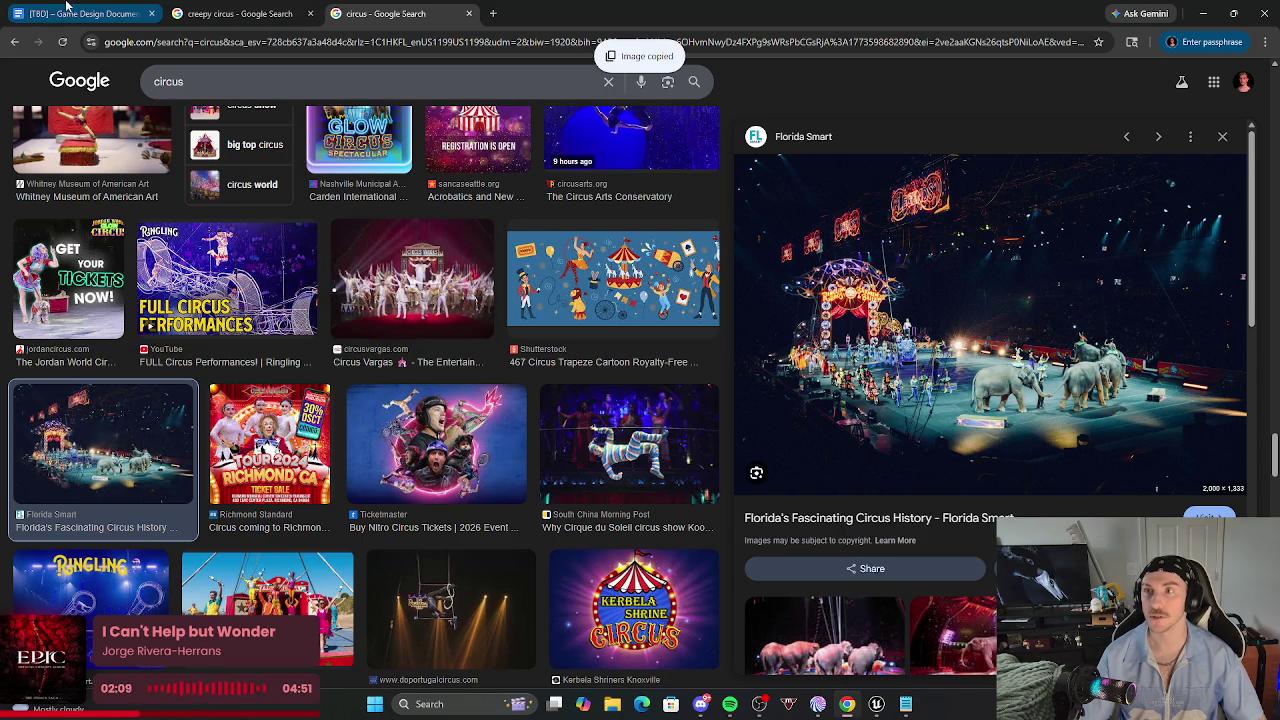
left_click(75, 11)
left_click(724, 221)
Paste the elephant circus photo and shrink it to thumbnail size as the third Vecs Show image.
key("ctrl+v")
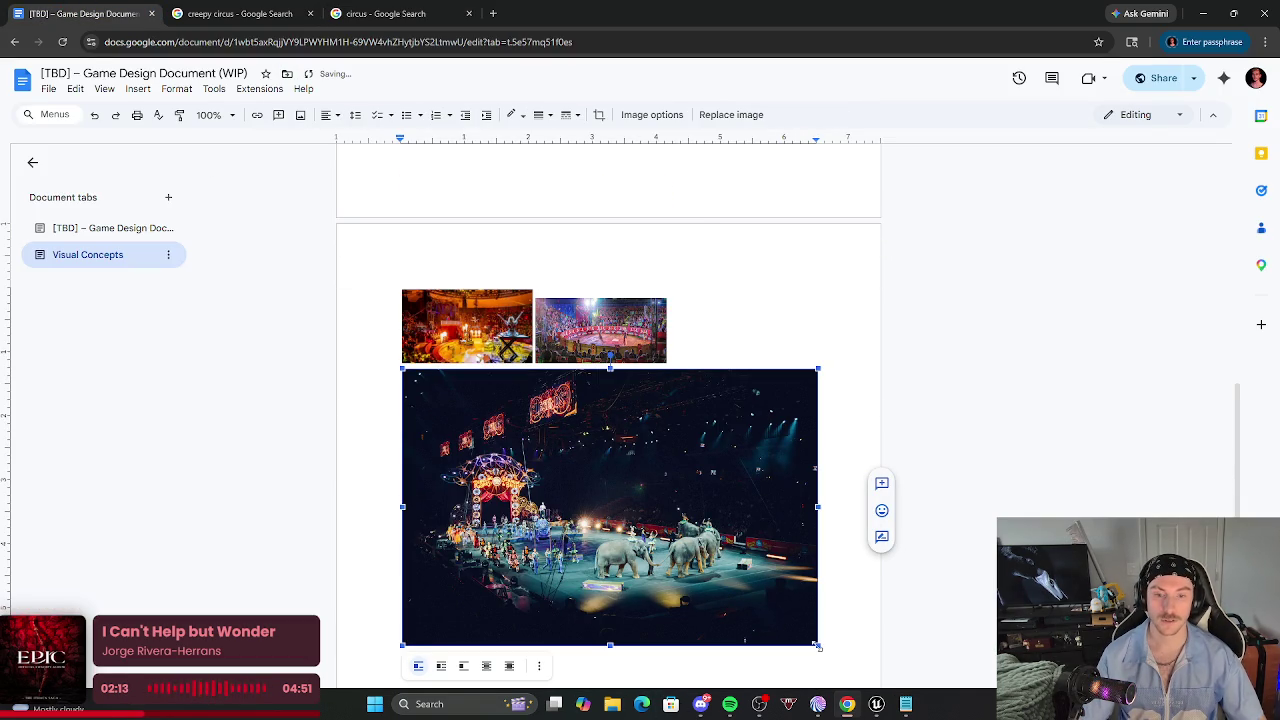
mouse_move(478, 463)
left_mouse_down()
mouse_move(534, 480)
mouse_move(668, 340)
left_mouse_up()
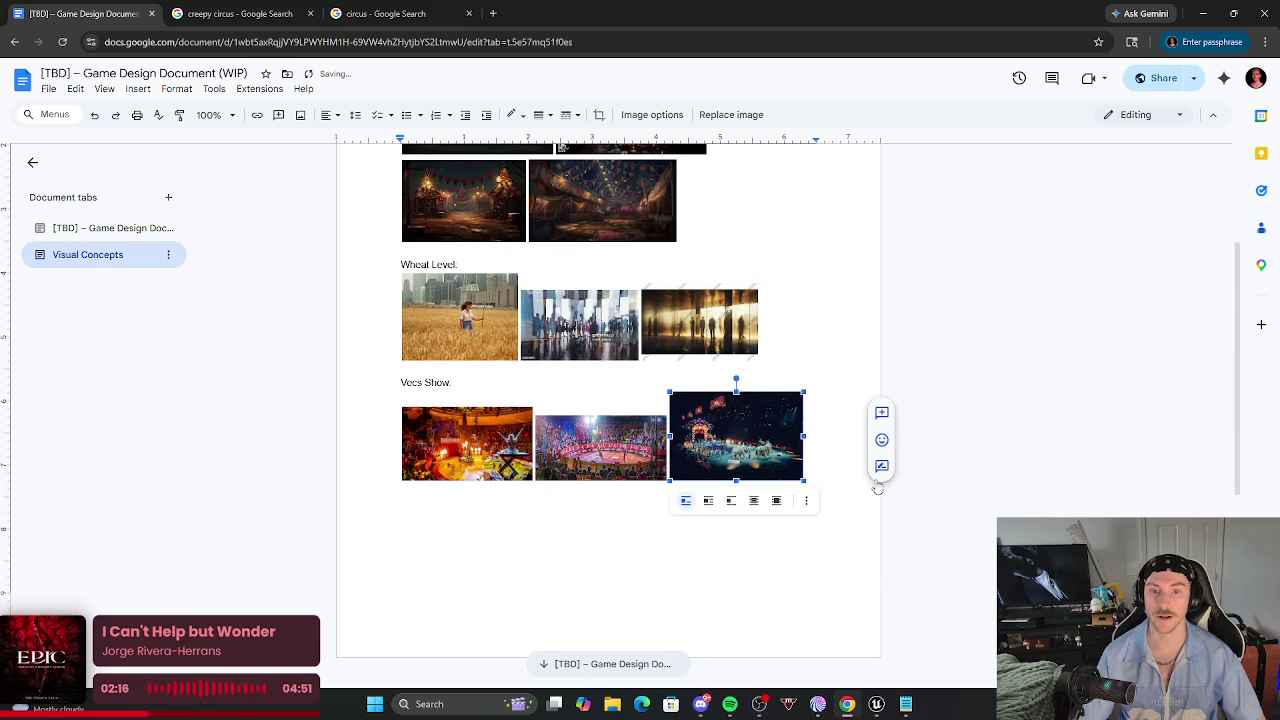
left_click(830, 448)
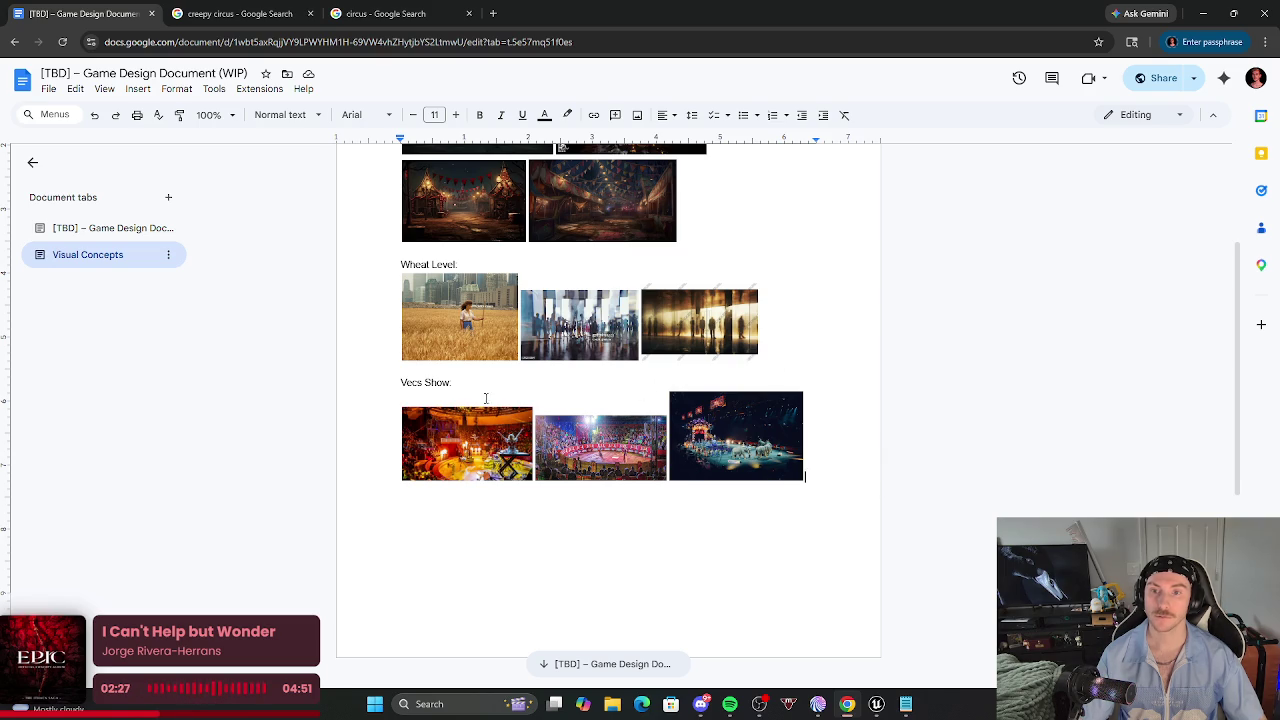
scroll(488, 410, "up", 3)
scroll(482, 427, "down", 3)
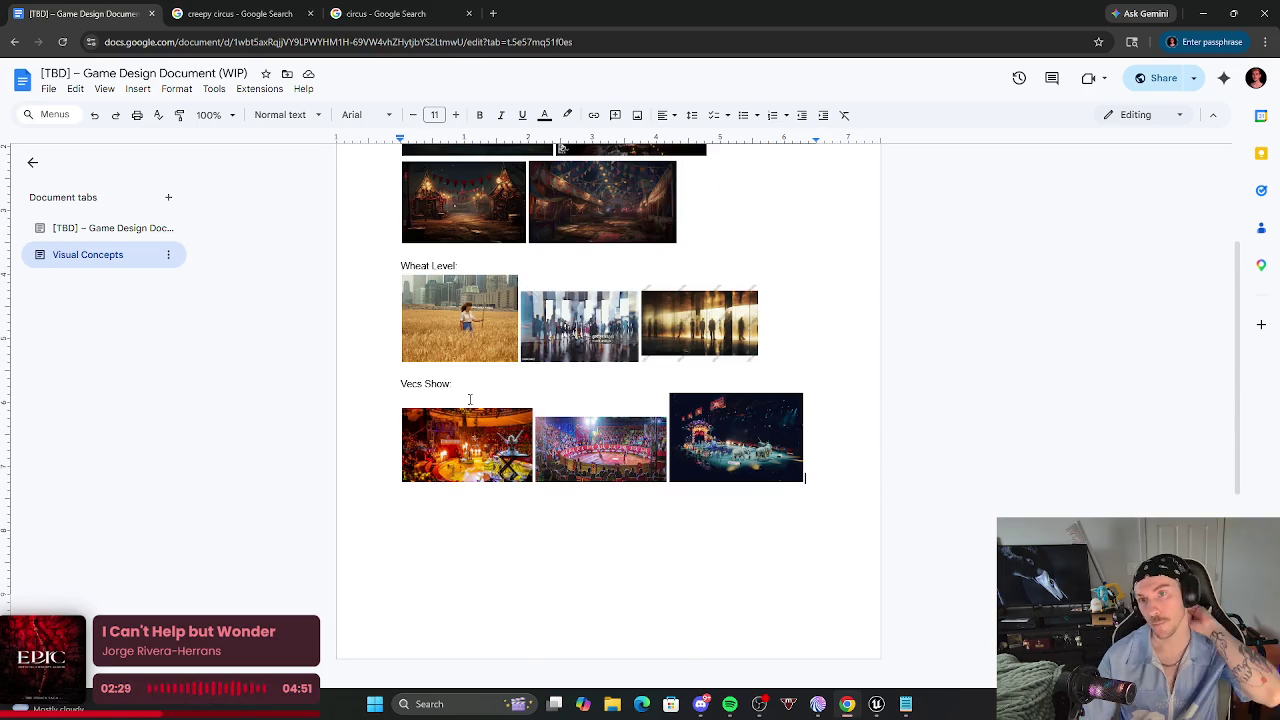
scroll(520, 400, "down", 4)
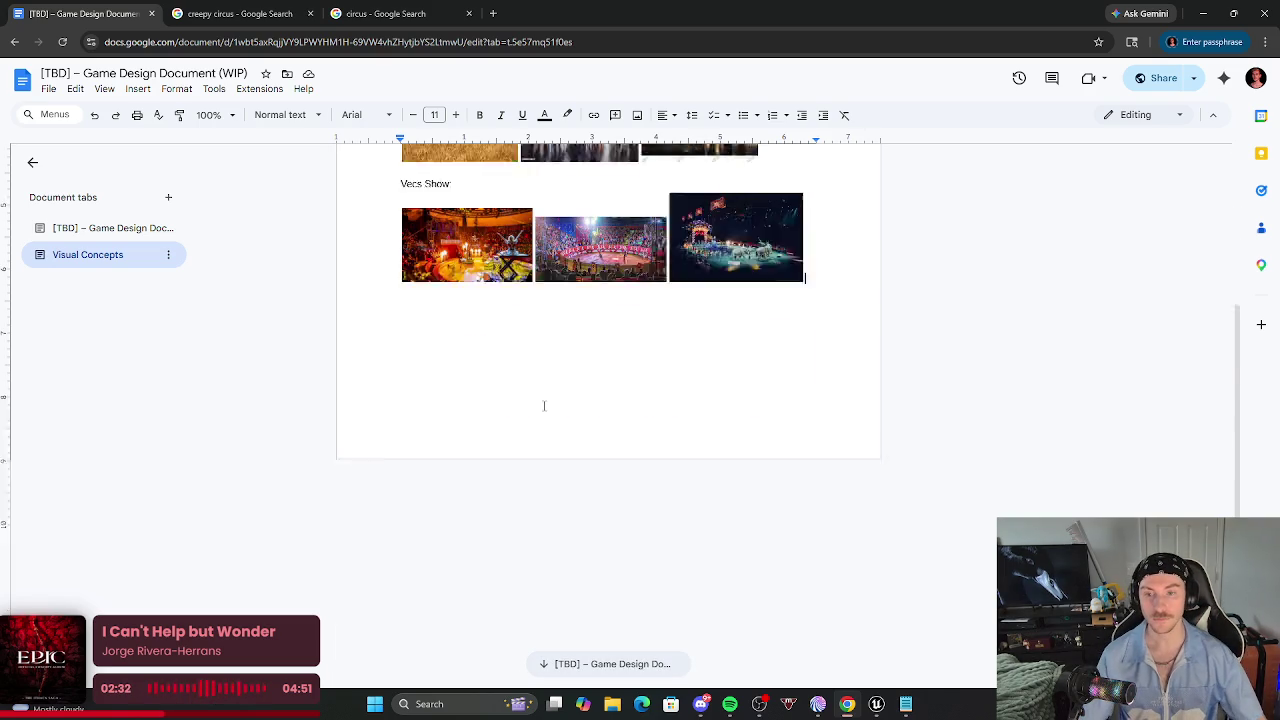
scroll(689, 282, "up", 5)
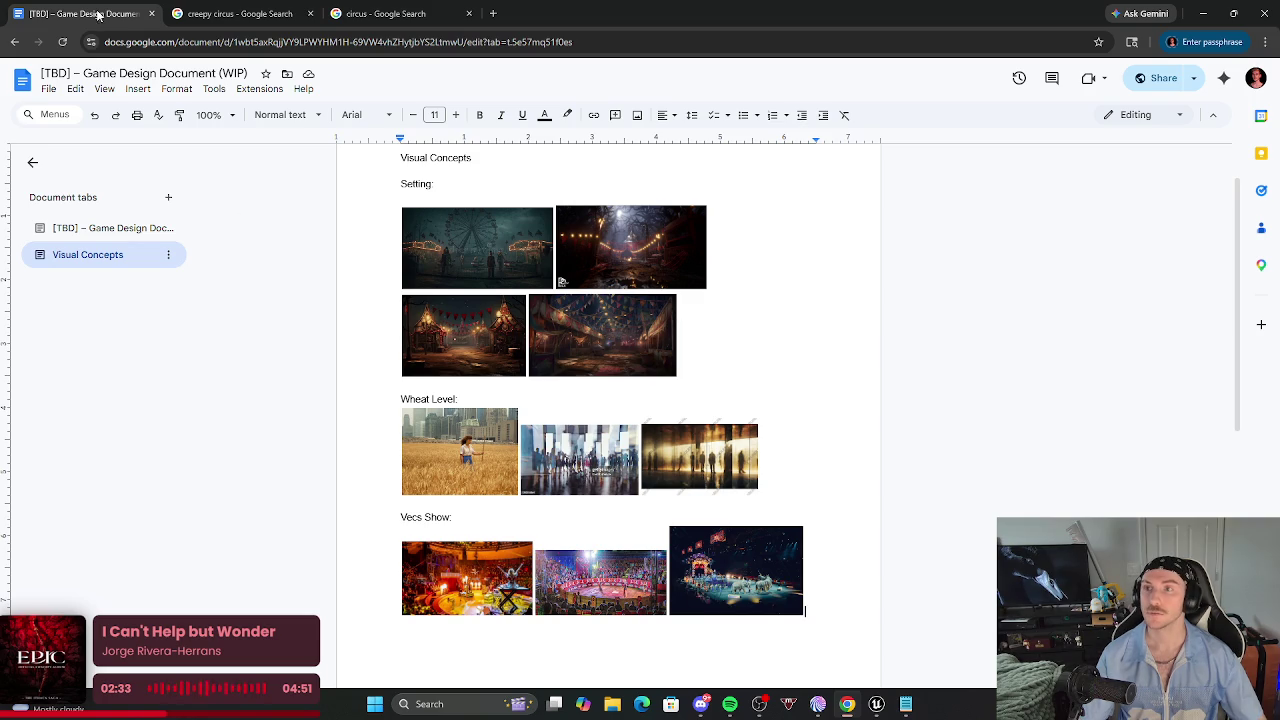
left_click(91, 229)
scroll(622, 393, "down", 8)
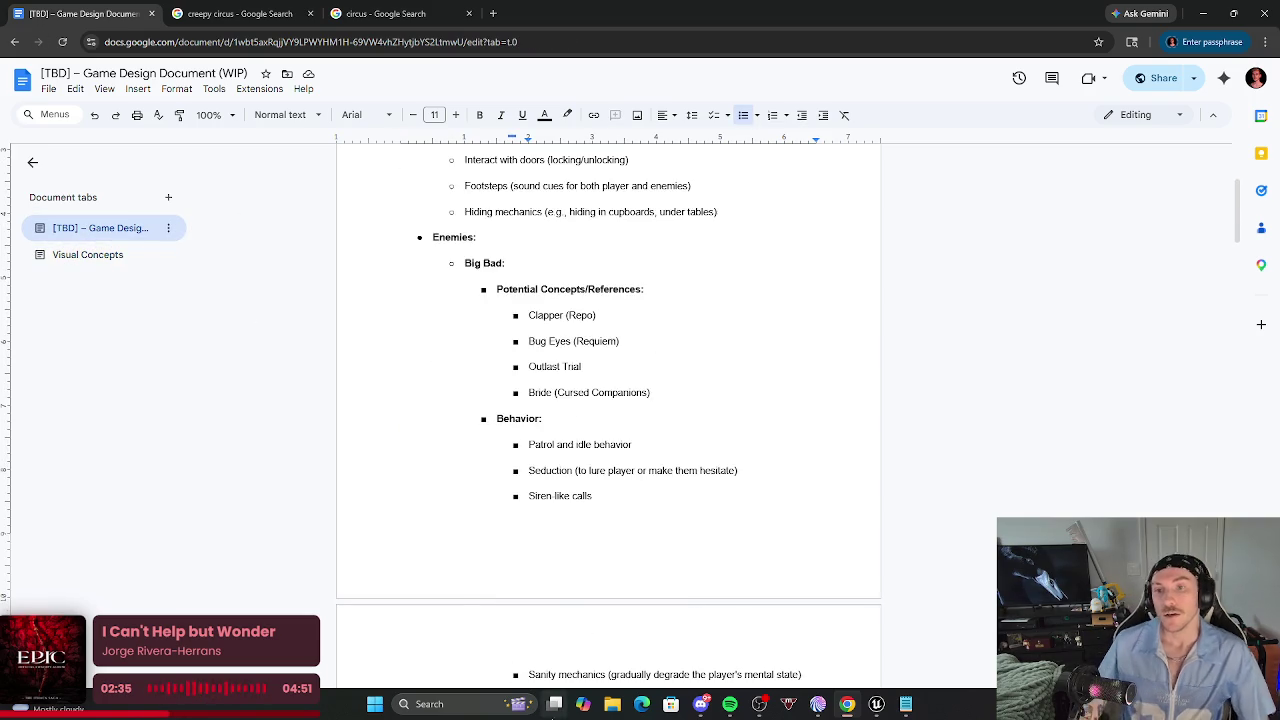
scroll(622, 393, "down", 5)
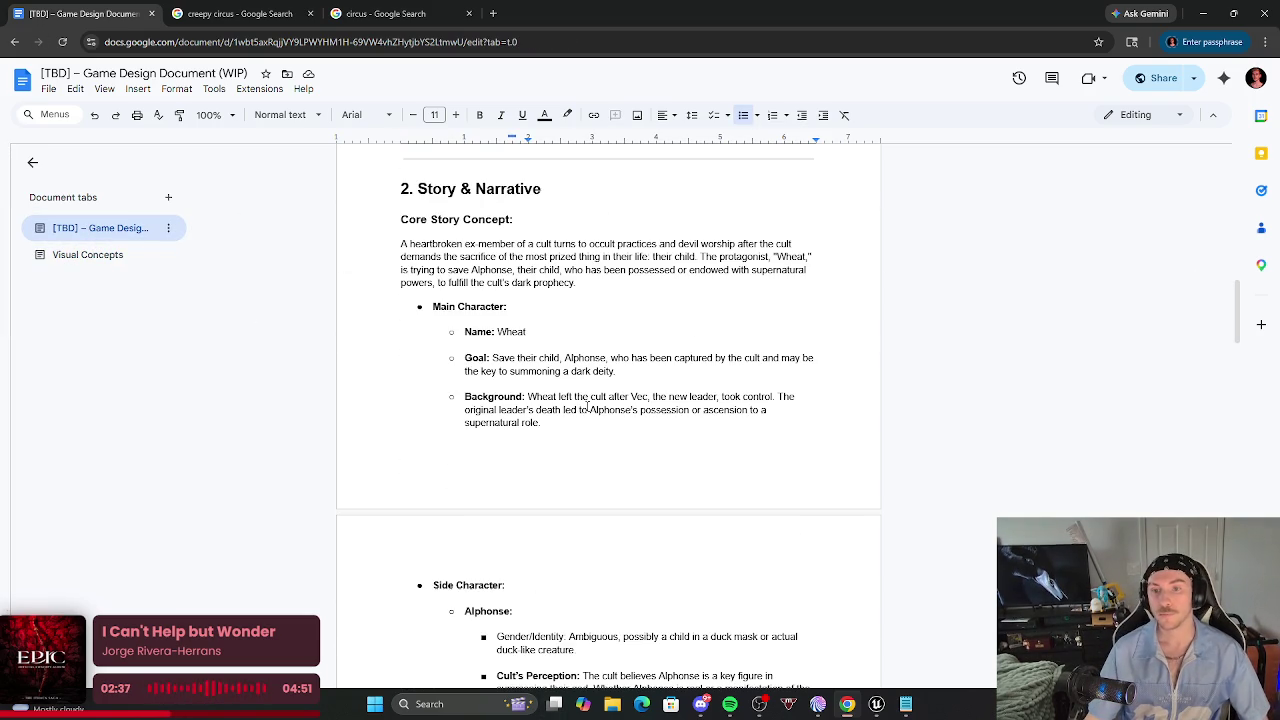
scroll(586, 400, "down", 1)
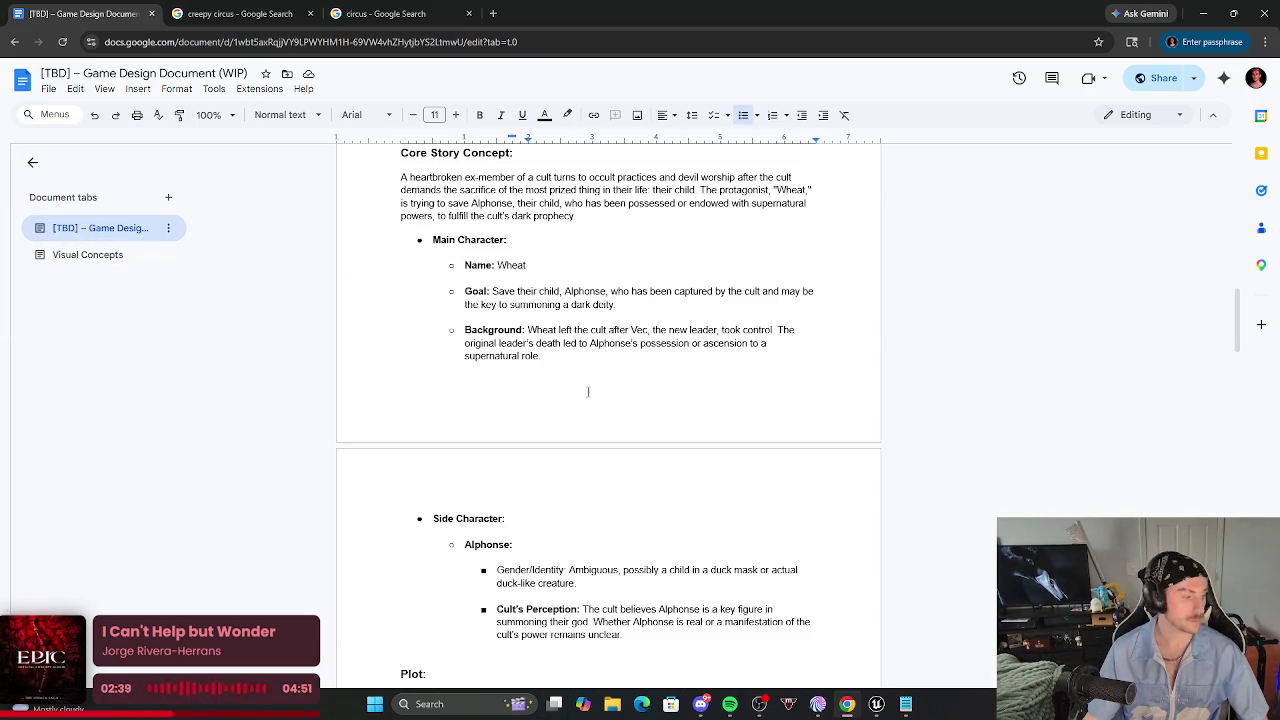
left_click(759, 704)
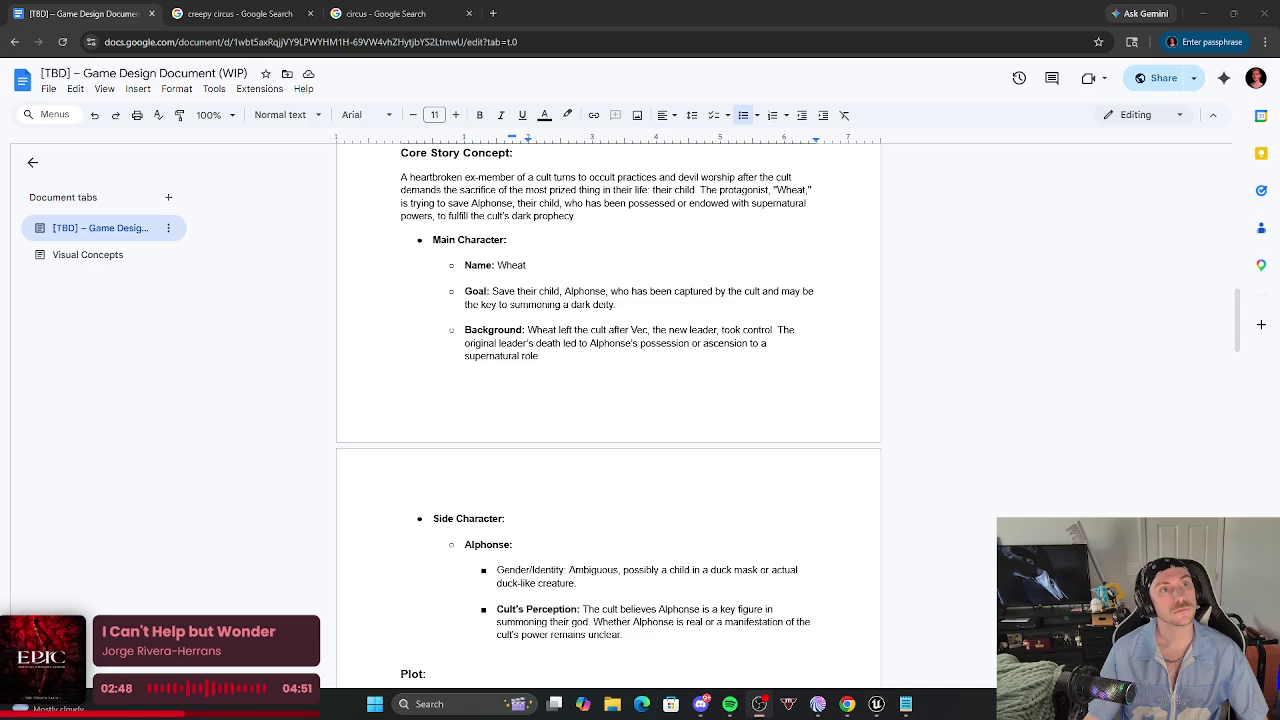
left_click(1048, 355)
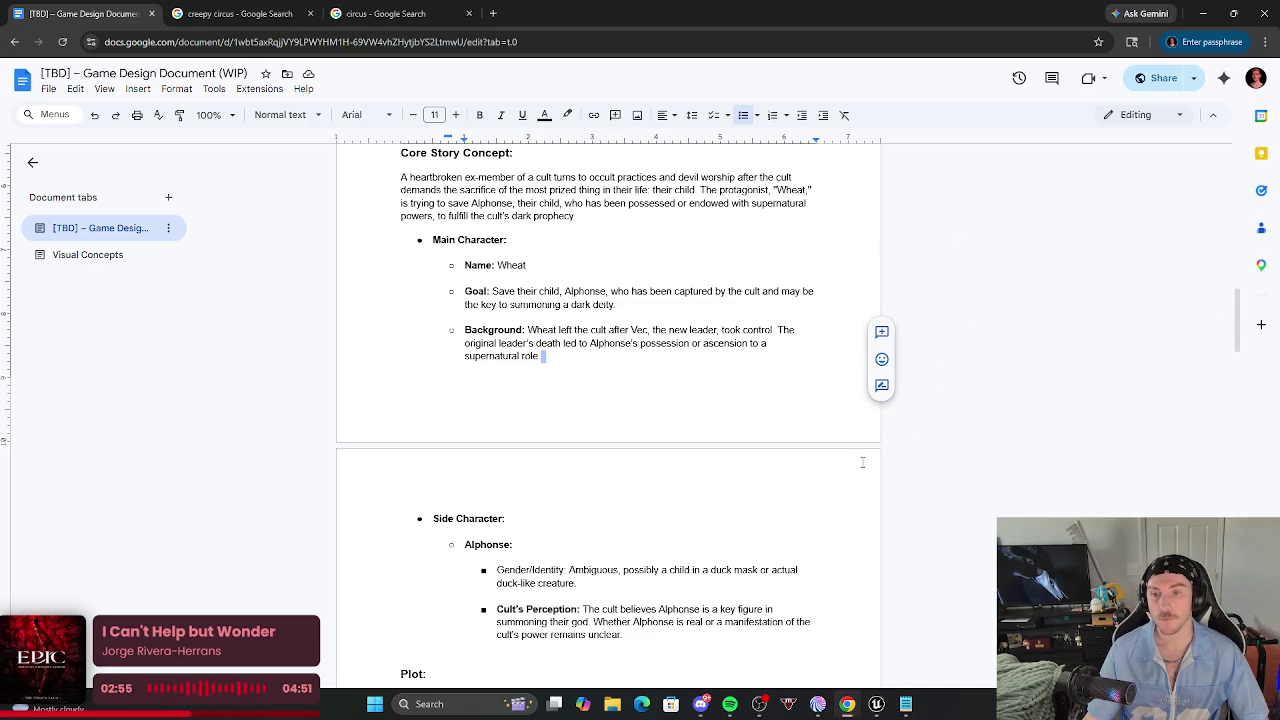
scroll(862, 462, "down", 2)
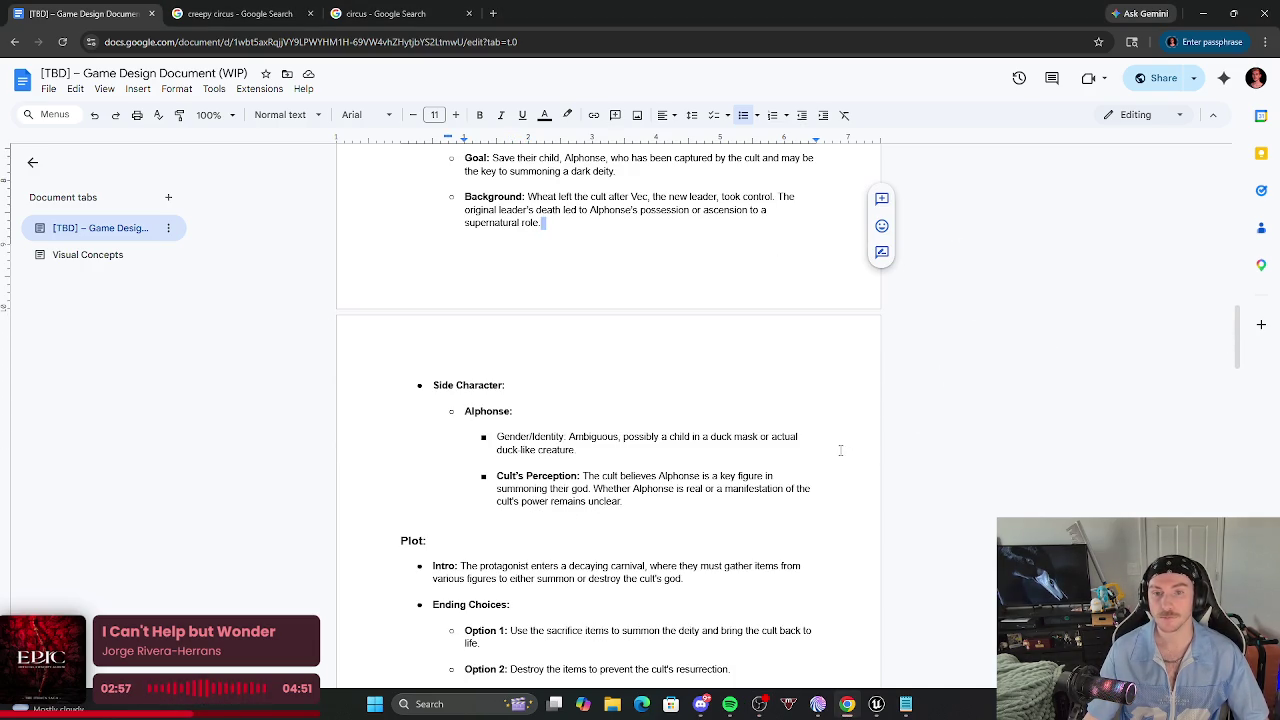
scroll(770, 509, "down", 2)
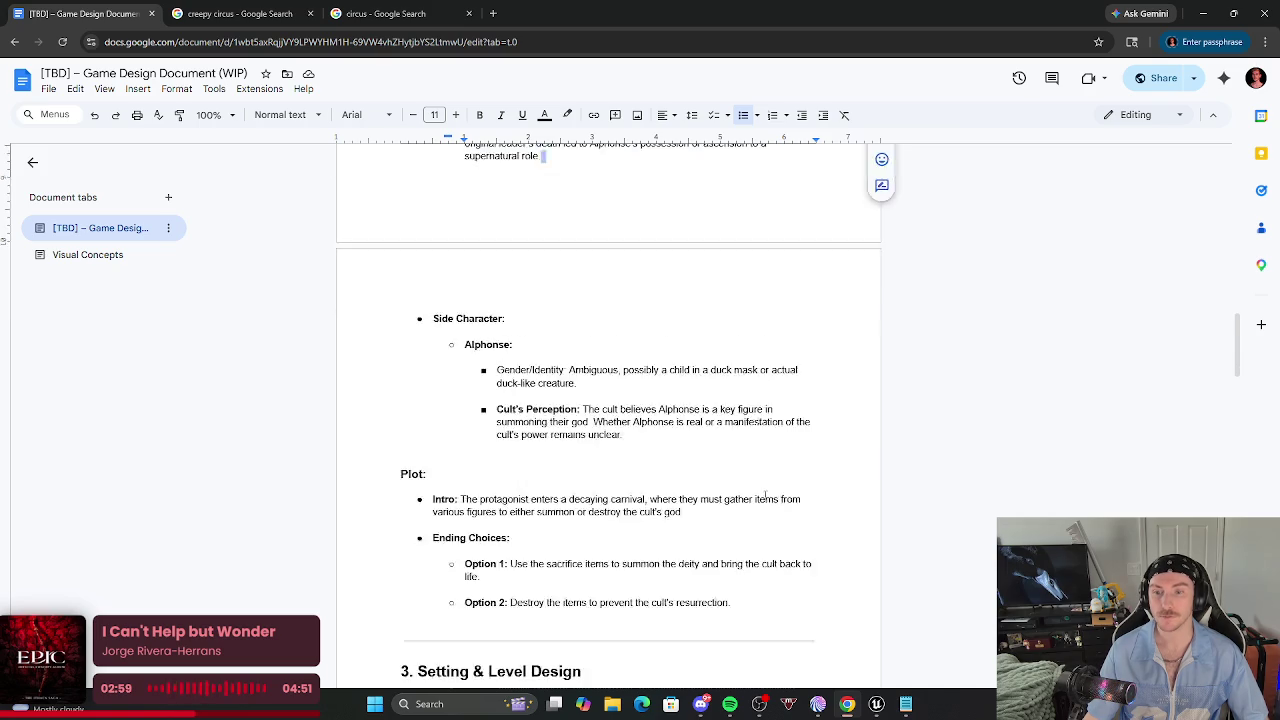
scroll(763, 496, "down", 6)
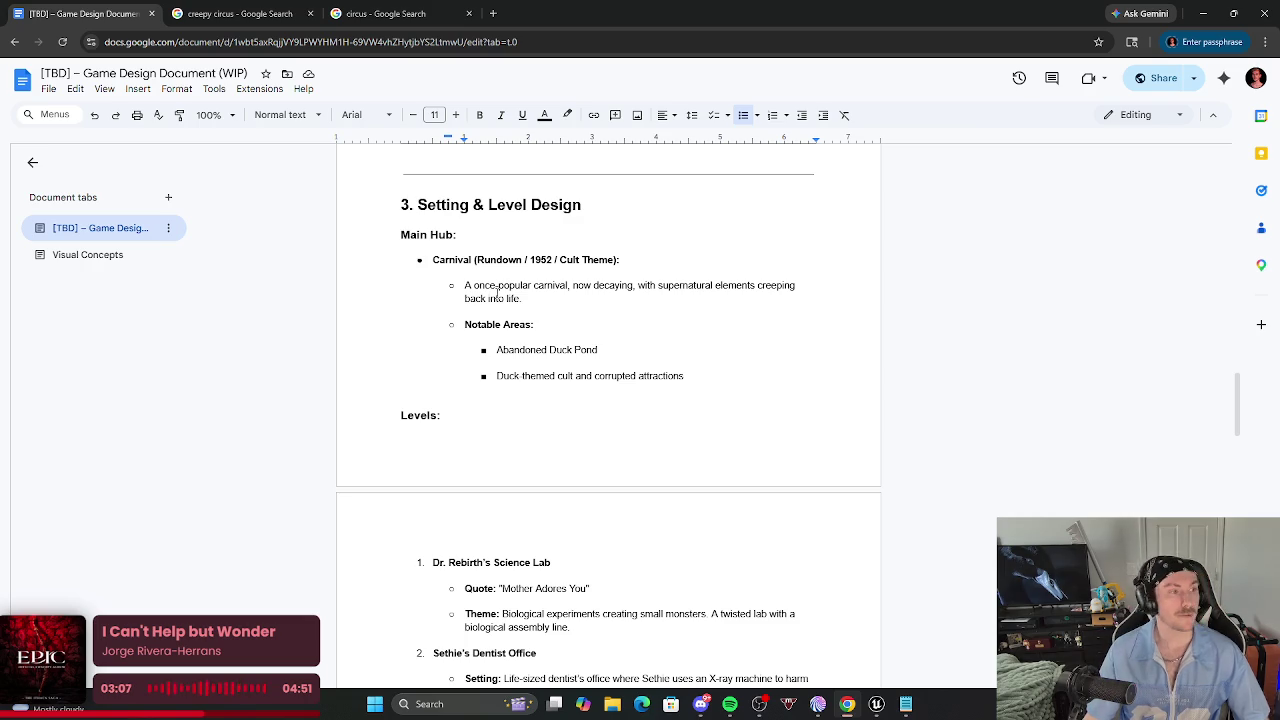
scroll(580, 336, "down", 3)
scroll(458, 405, "down", 10)
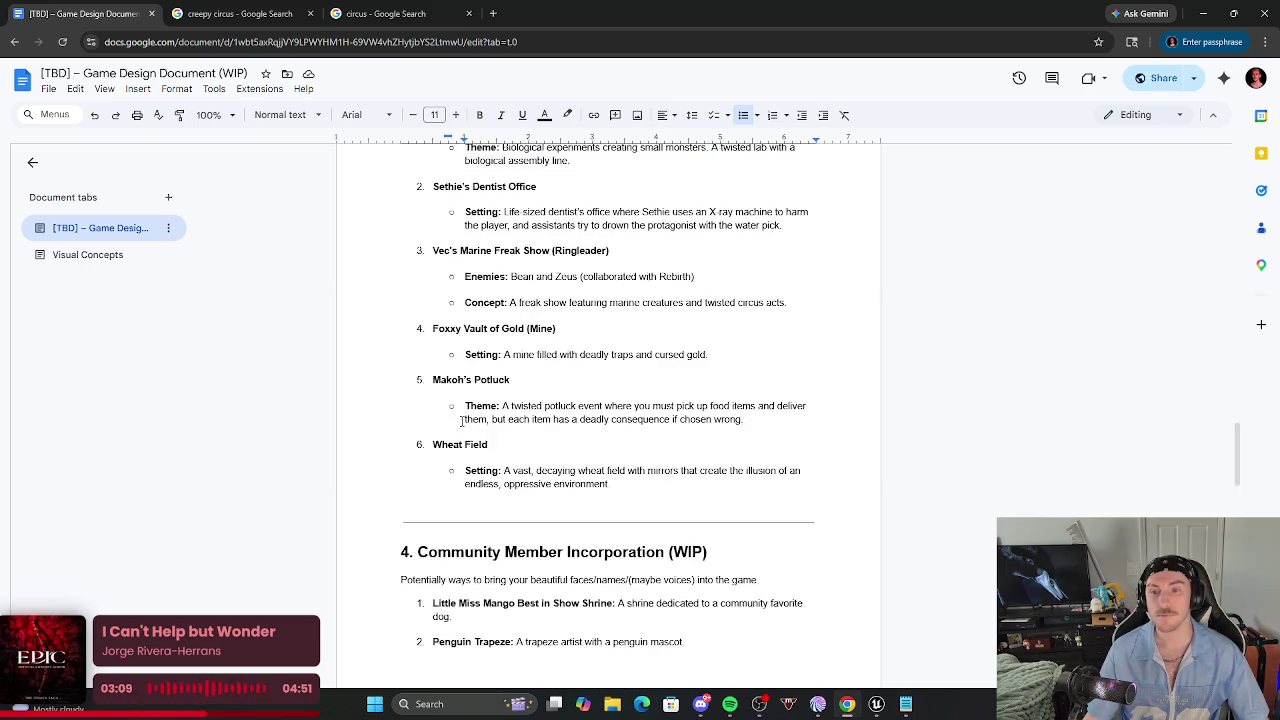
scroll(455, 395, "down", 3)
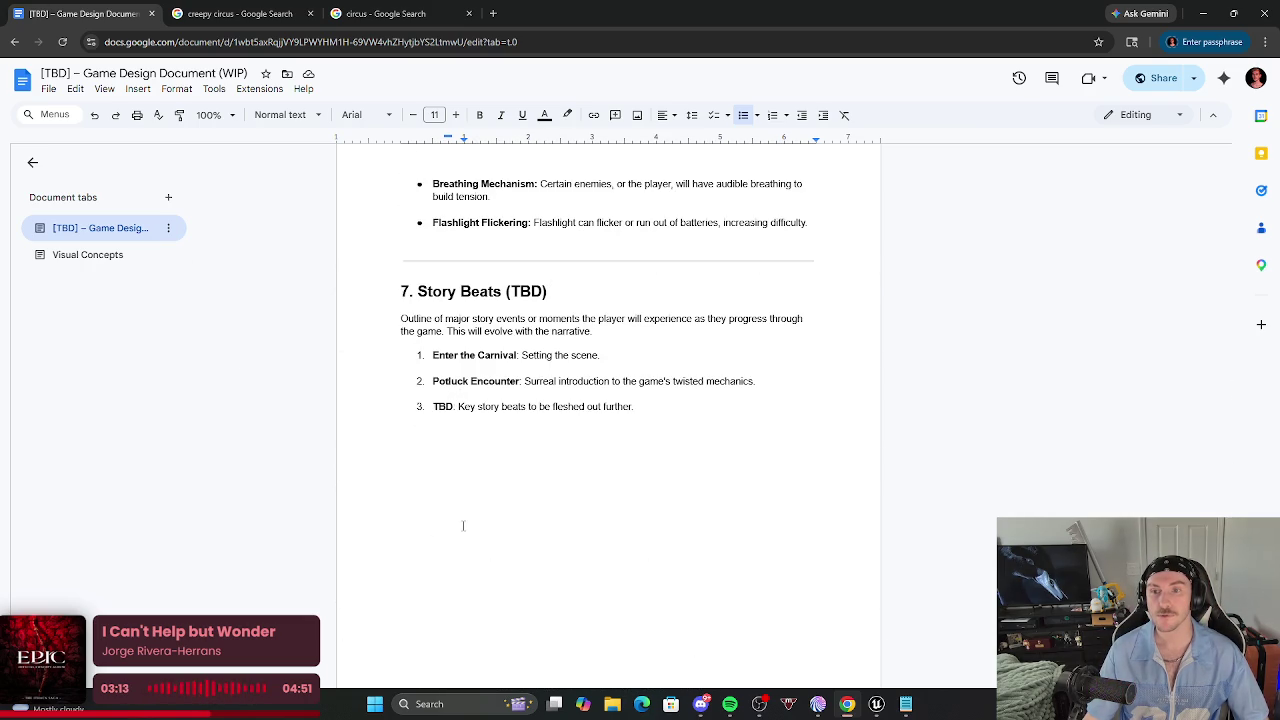
scroll(461, 520, "up", 10)
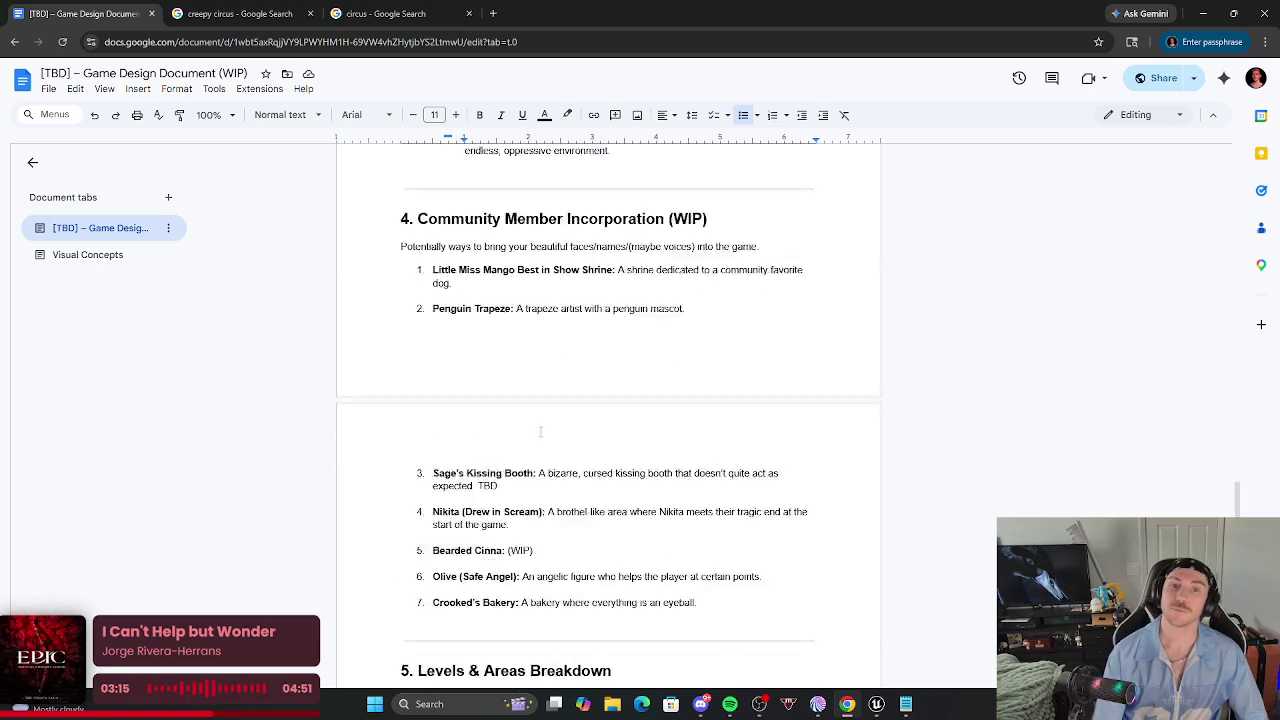
scroll(552, 378, "up", 15)
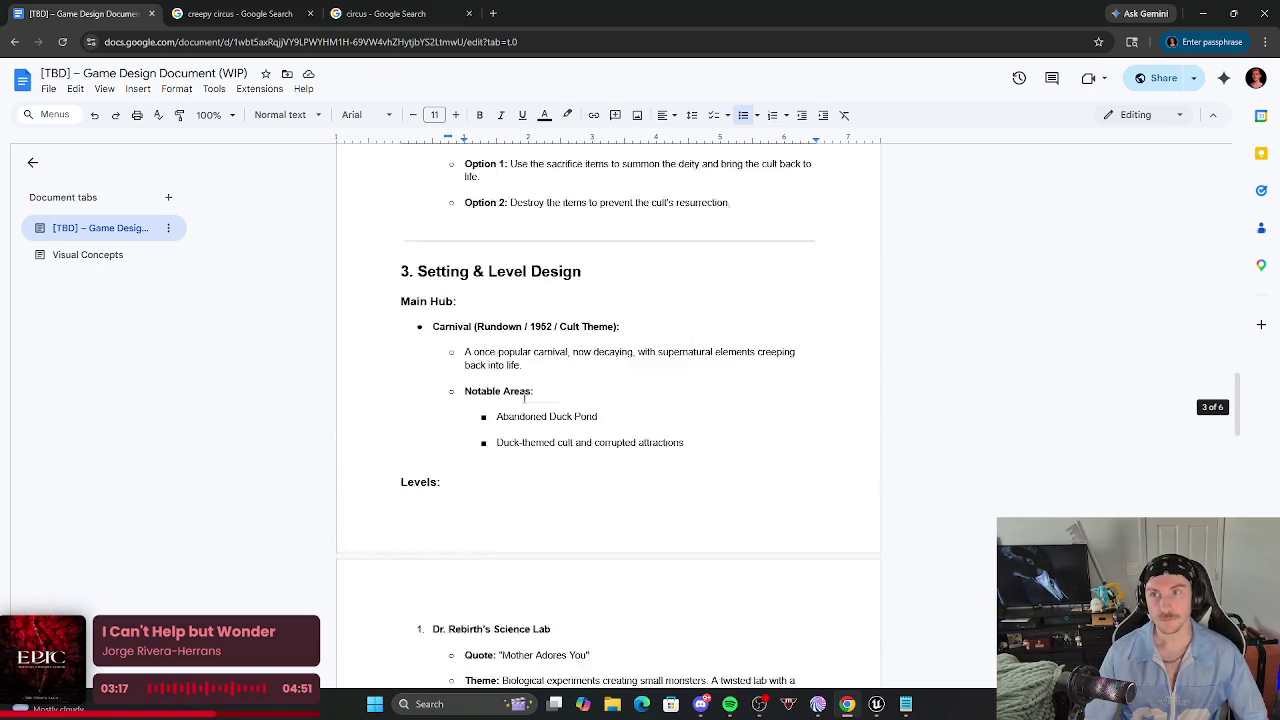
left_click(88, 254)
scroll(648, 510, "down", 2)
scroll(646, 514, "up", 2)
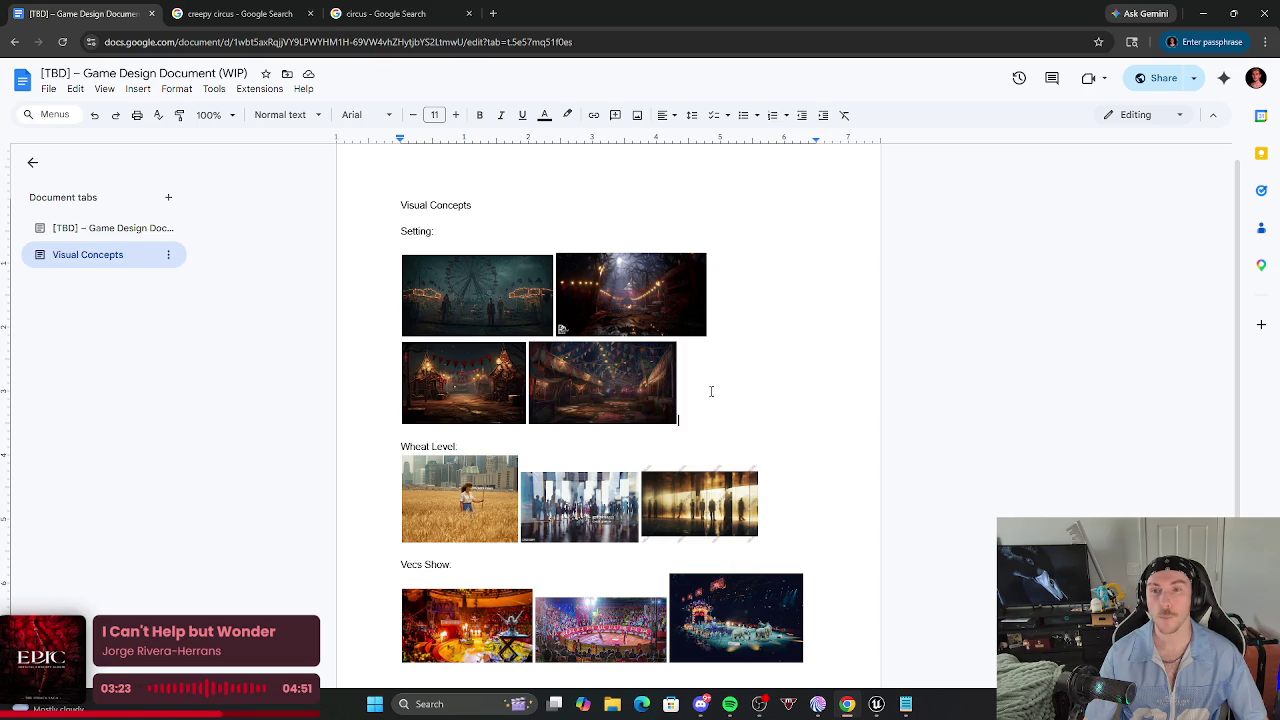
scroll(712, 430, "down", 2)
scroll(712, 467, "up", 2)
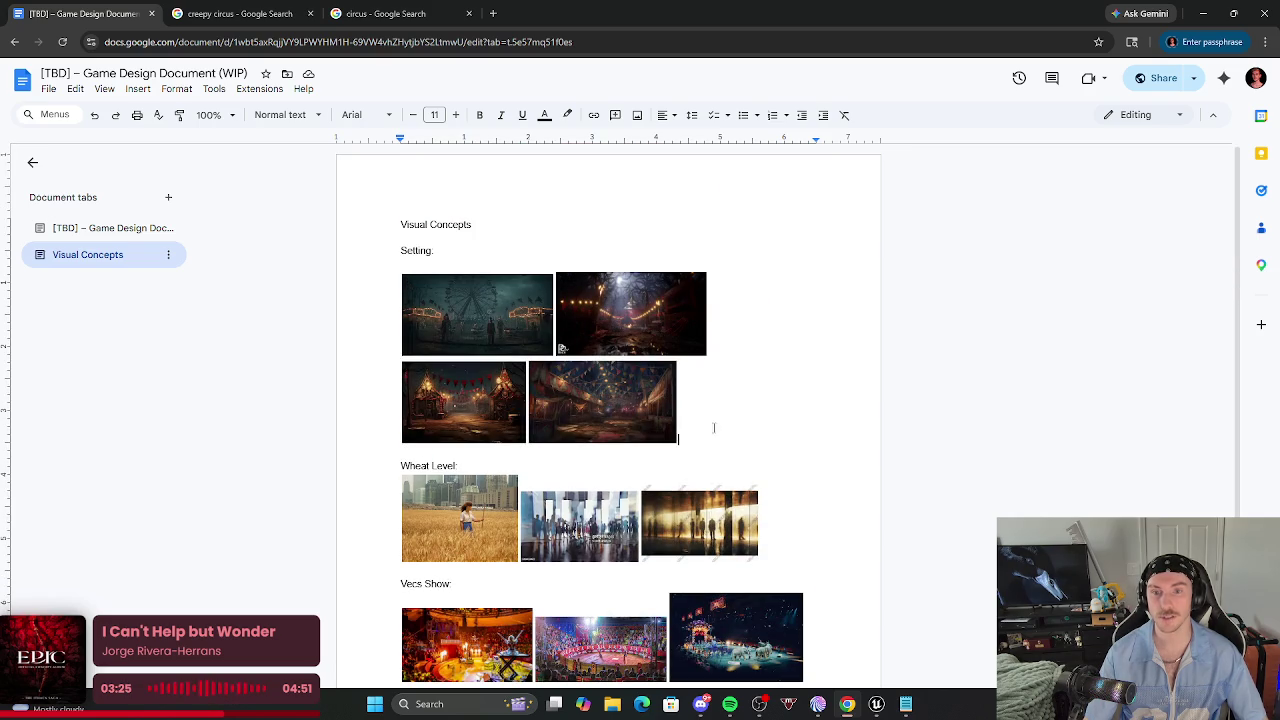
left_click(728, 348)
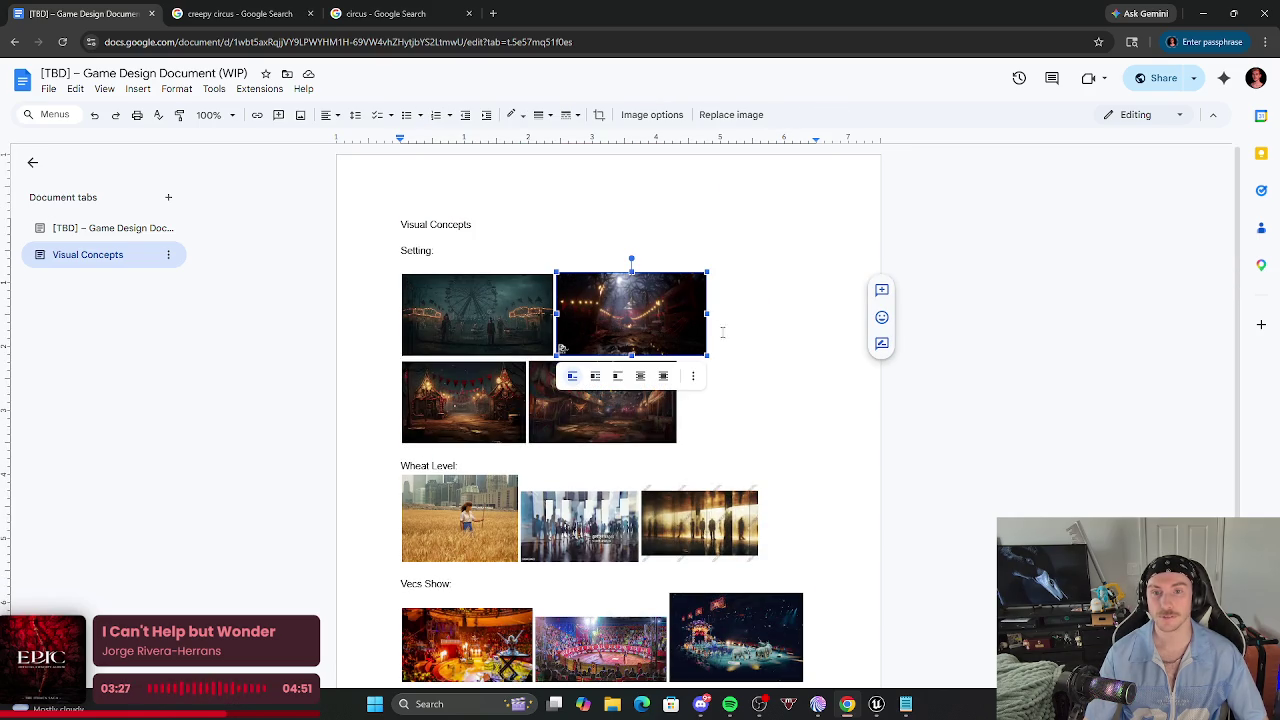
scroll(740, 452, "down", 1)
scroll(740, 452, "up", 1)
left_click(740, 421)
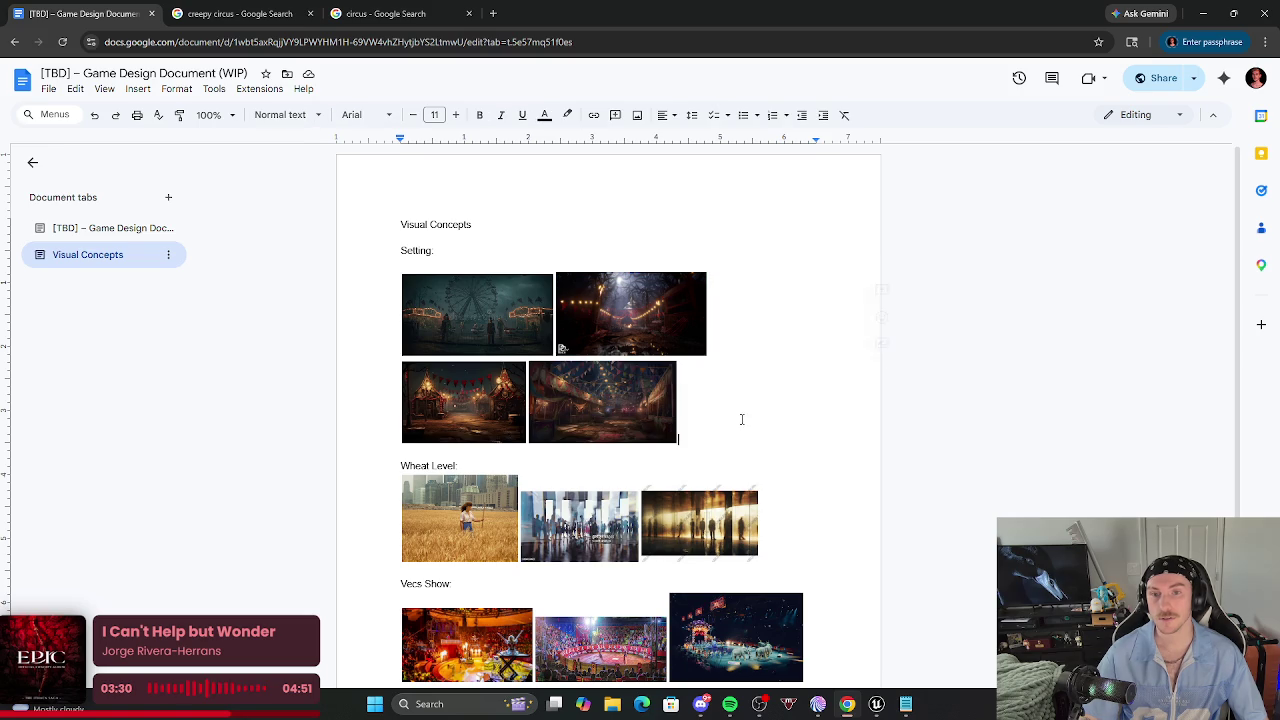
scroll(741, 422, "down", 3)
scroll(738, 420, "up", 3)
scroll(738, 420, "down", 2)
scroll(739, 426, "up", 2)
scroll(739, 426, "down", 1)
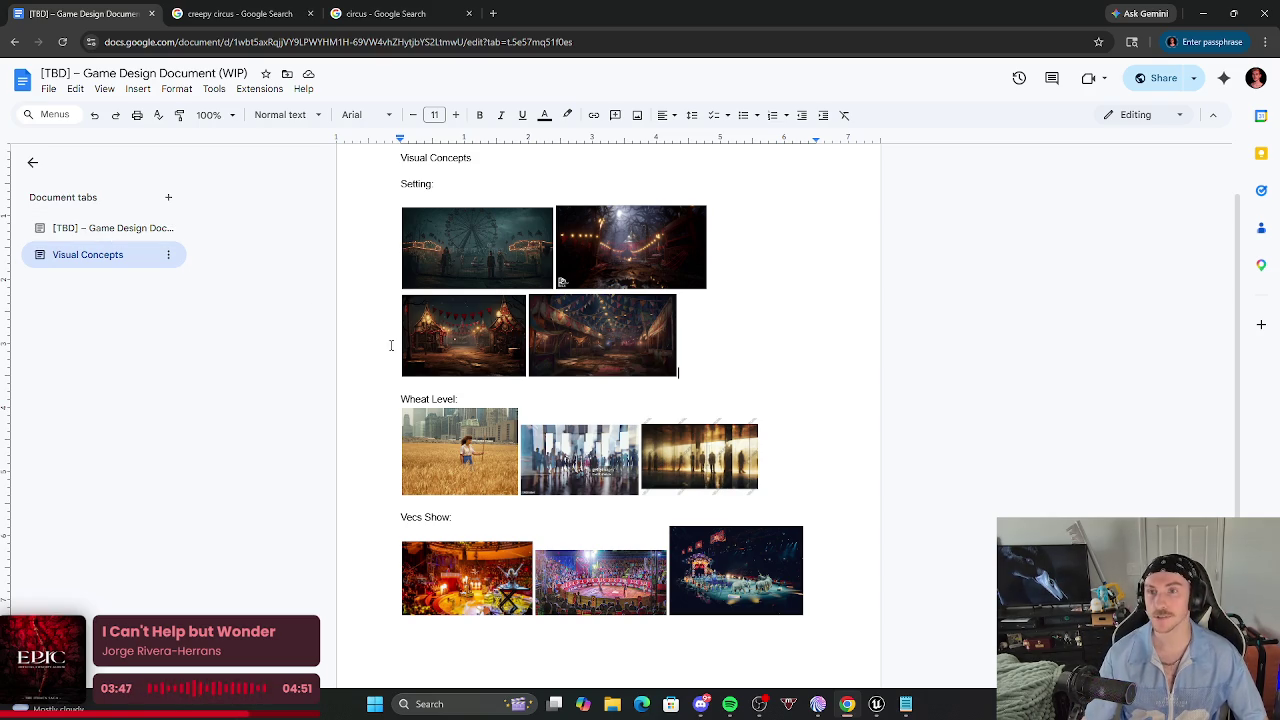
left_click(95, 229)
scroll(563, 463, "up", 10)
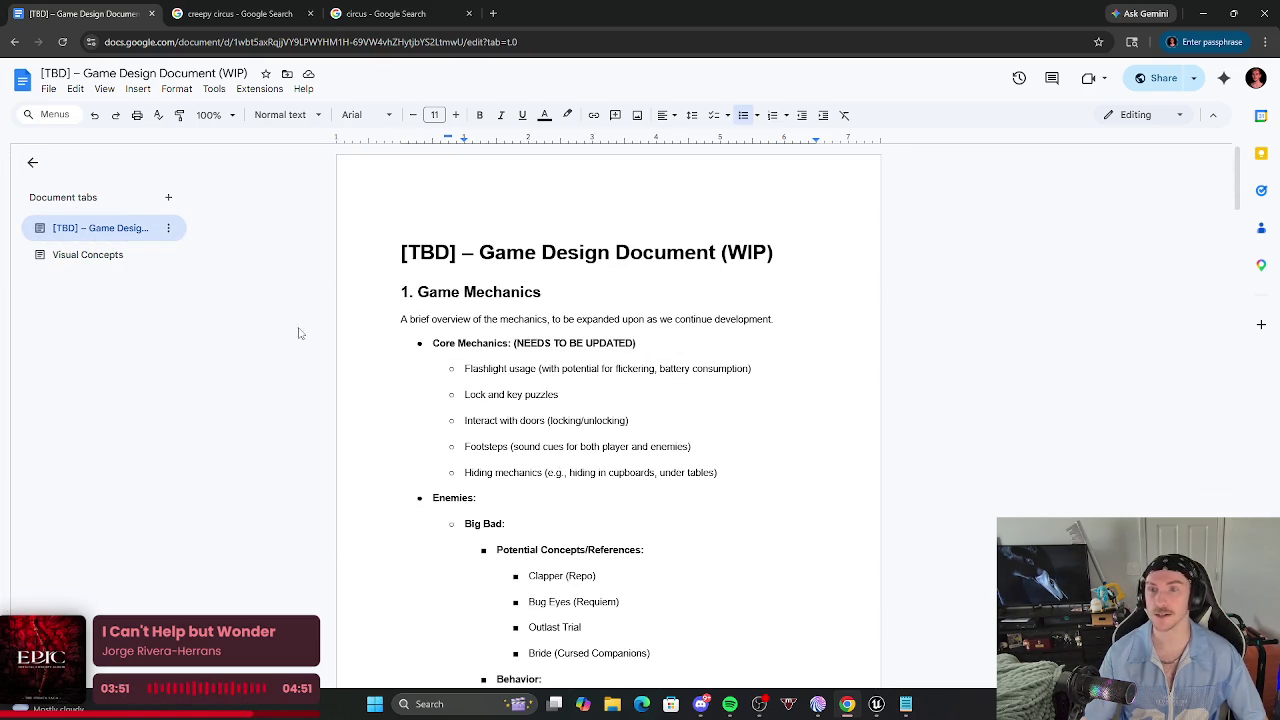
Place the cursor at the end of '7. Story Beats (TBD)', then switch to Unreal Editor's DuckCult project.
mouse_move(874, 708)
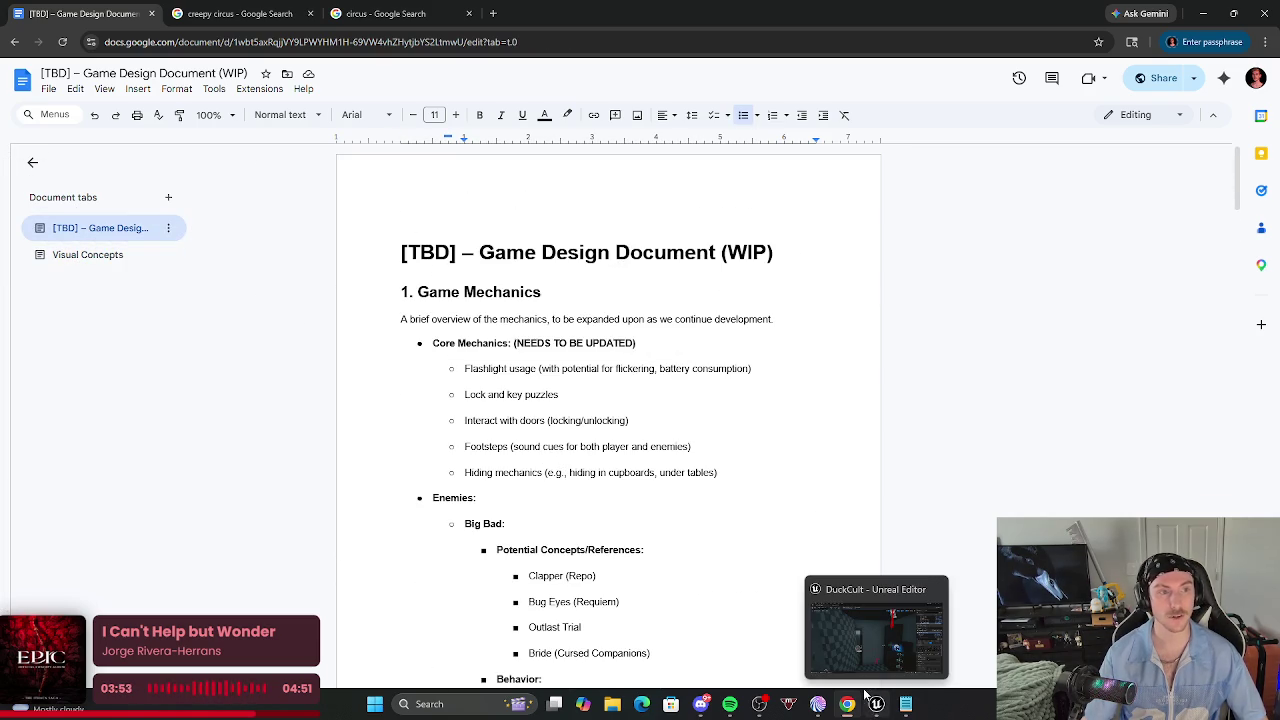
scroll(677, 405, "down", 7)
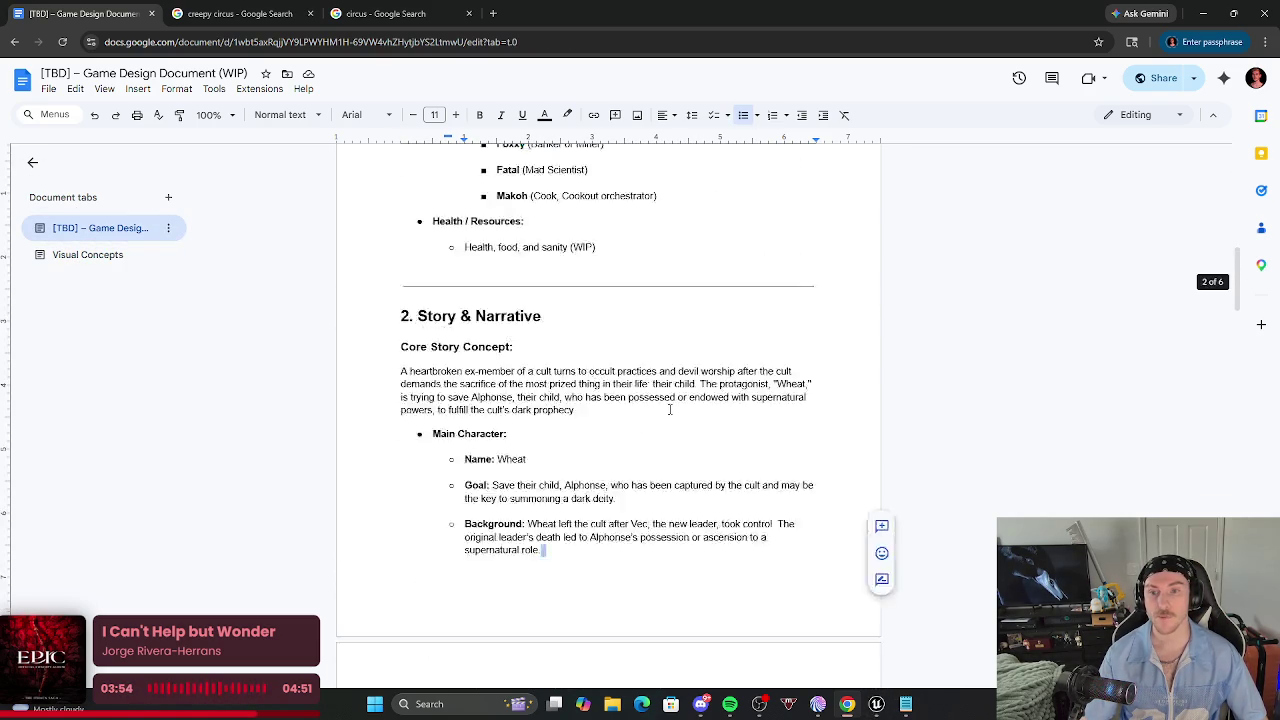
scroll(670, 409, "down", 3)
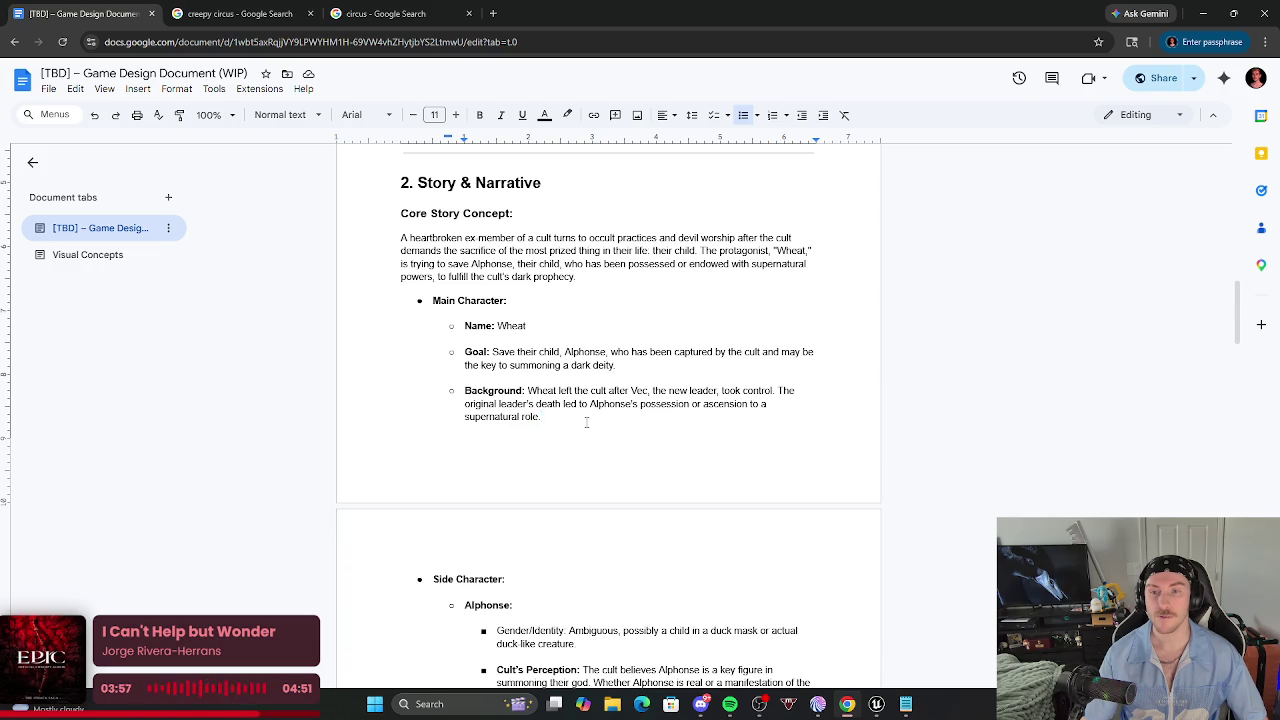
scroll(587, 422, "down", 2)
scroll(587, 424, "up", 3)
scroll(587, 425, "down", 8)
scroll(585, 423, "down", 15)
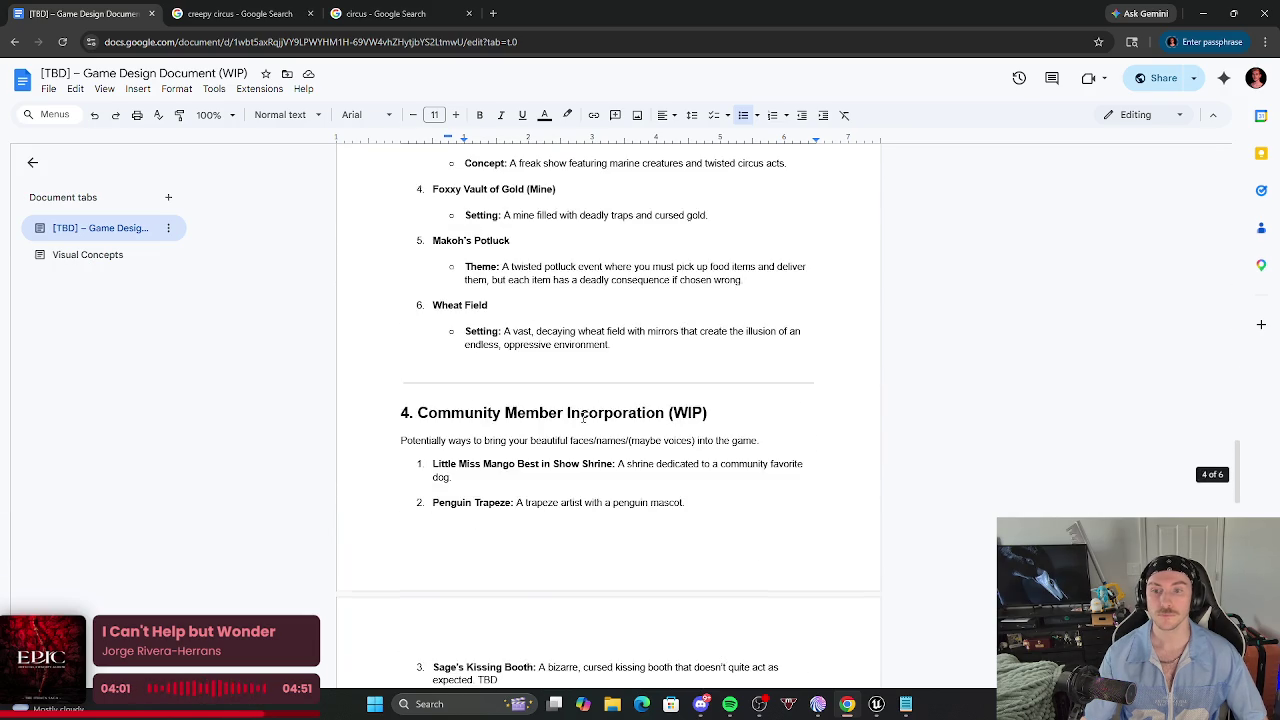
scroll(587, 396, "down", 4)
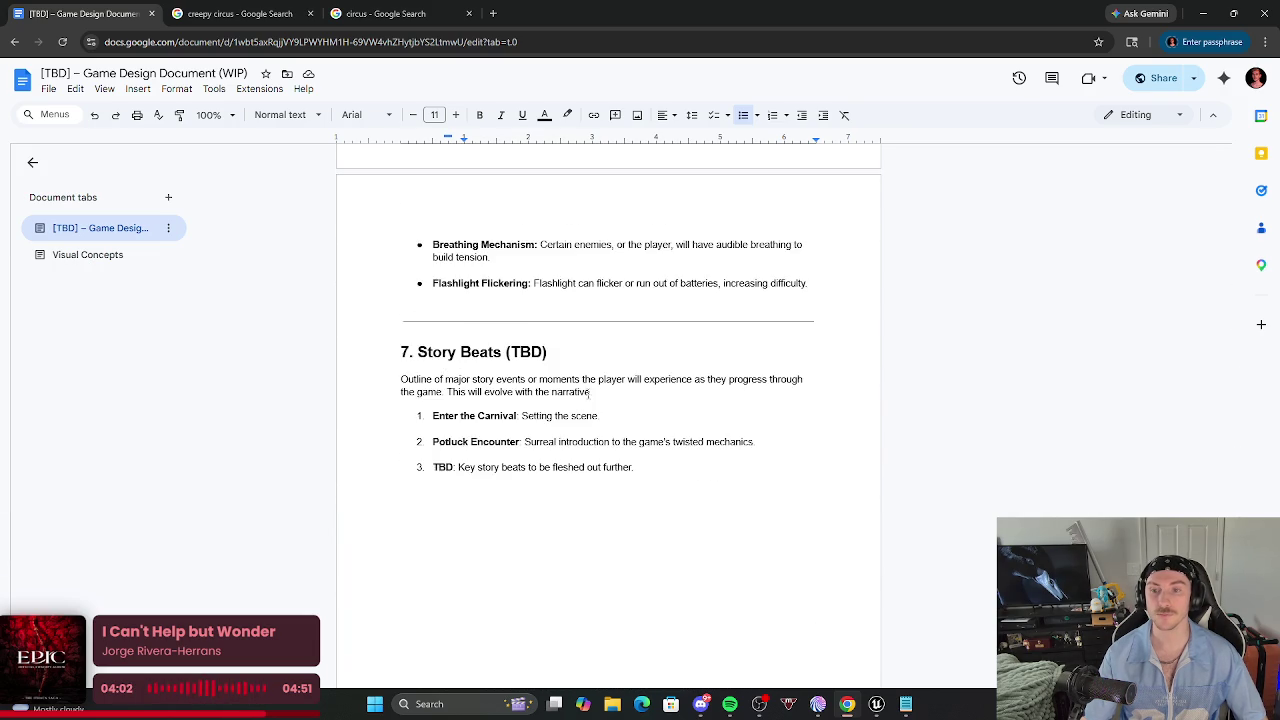
left_click(697, 333)
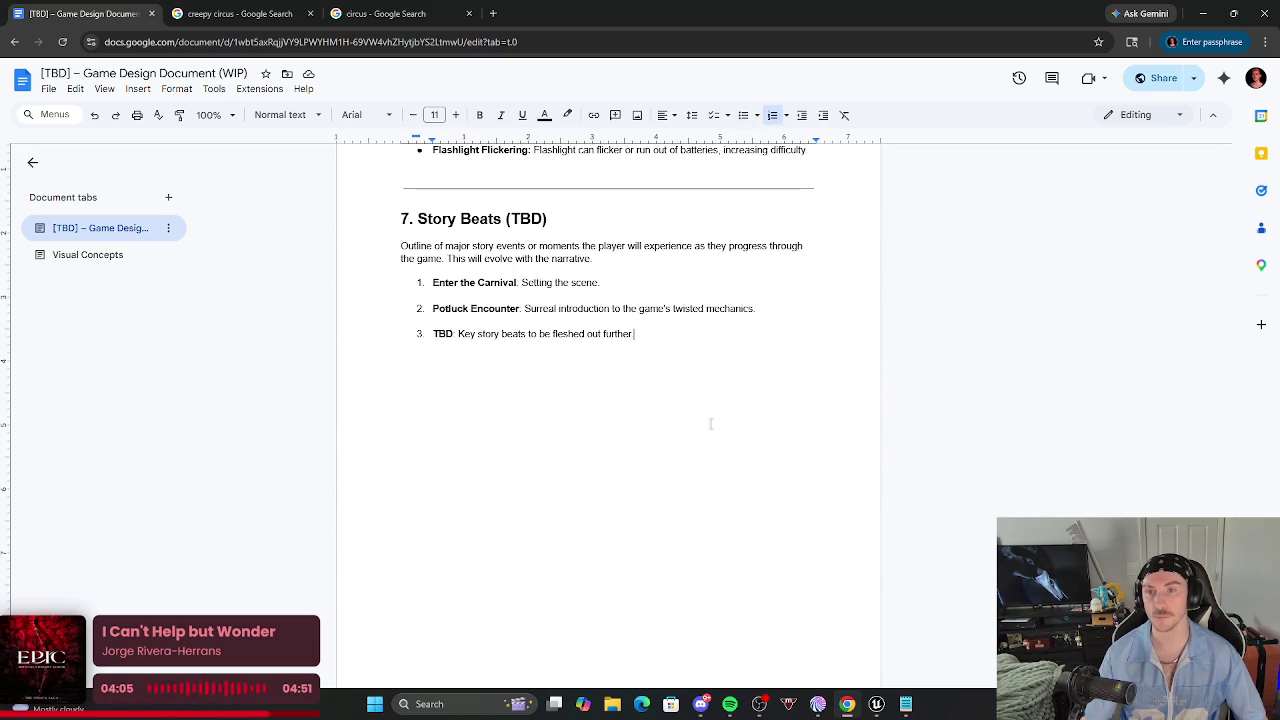
left_click(876, 704)
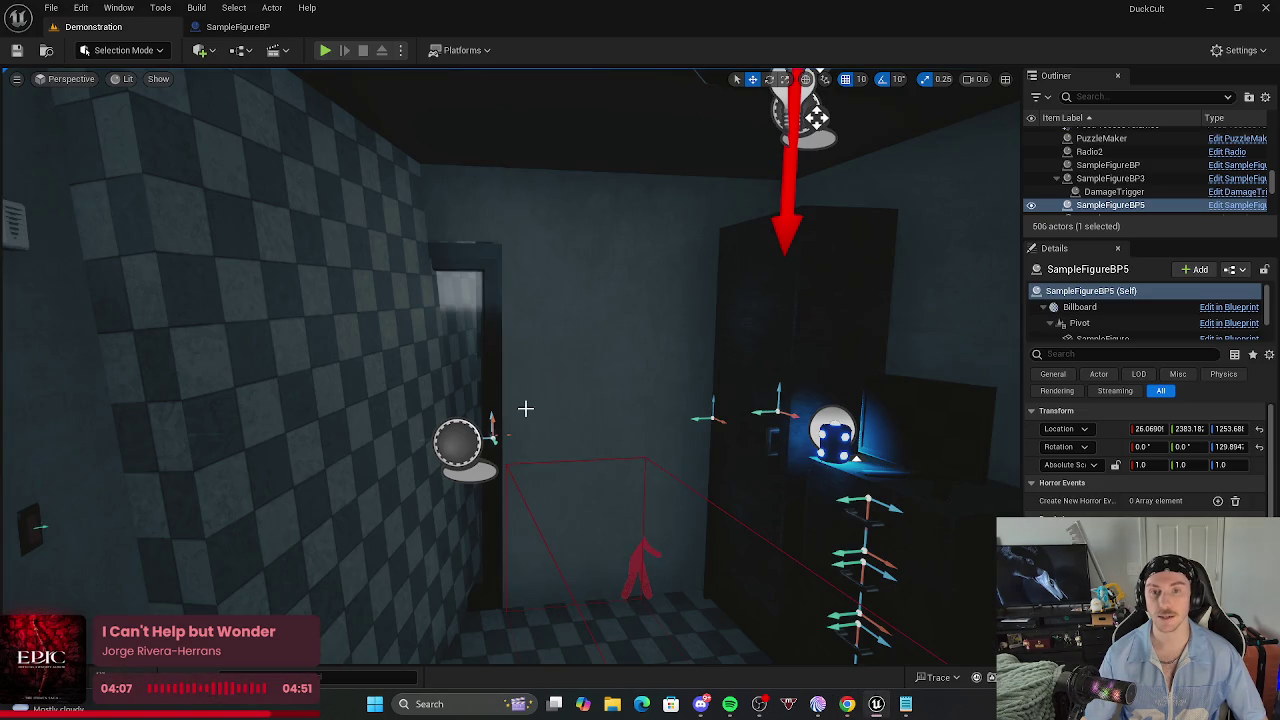
left_click_drag(554, 398, 554, 398)
left_click_drag(413, 492, 413, 492)
left_click_drag(590, 396, 590, 396)
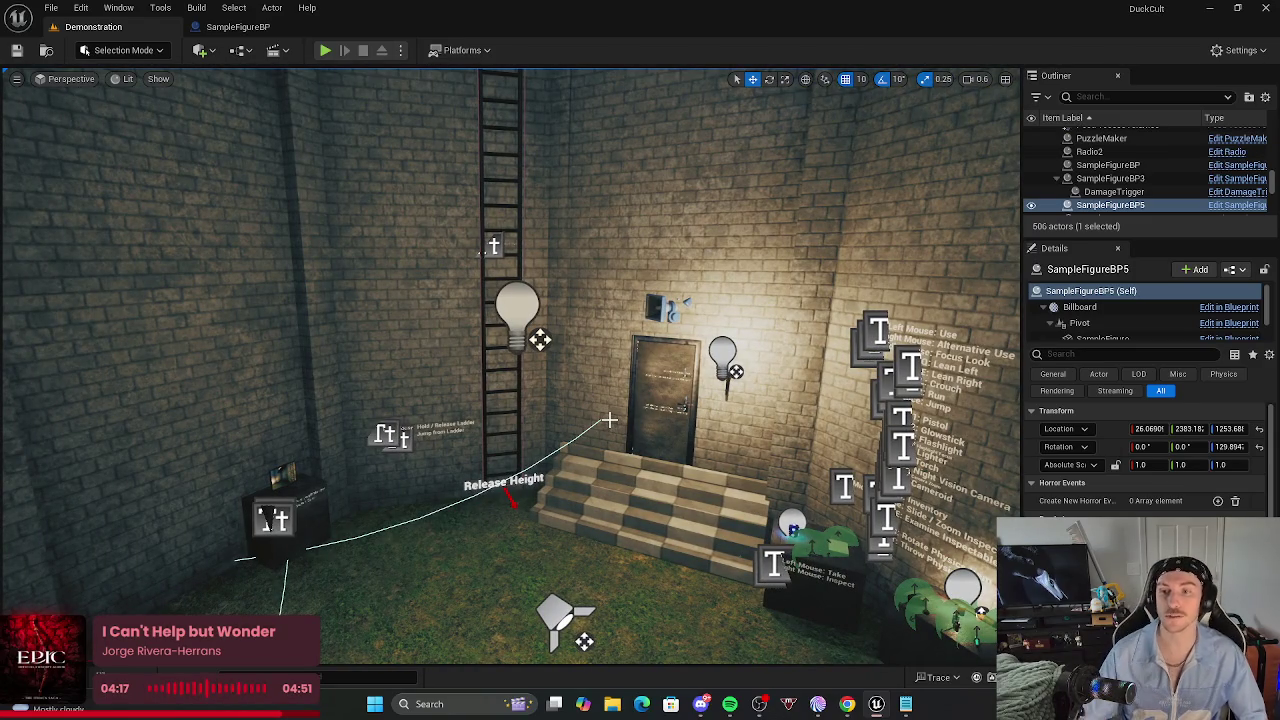
mouse_move(657, 474)
left_mouse_down()
mouse_move(665, 516)
mouse_move(678, 519)
left_mouse_up()
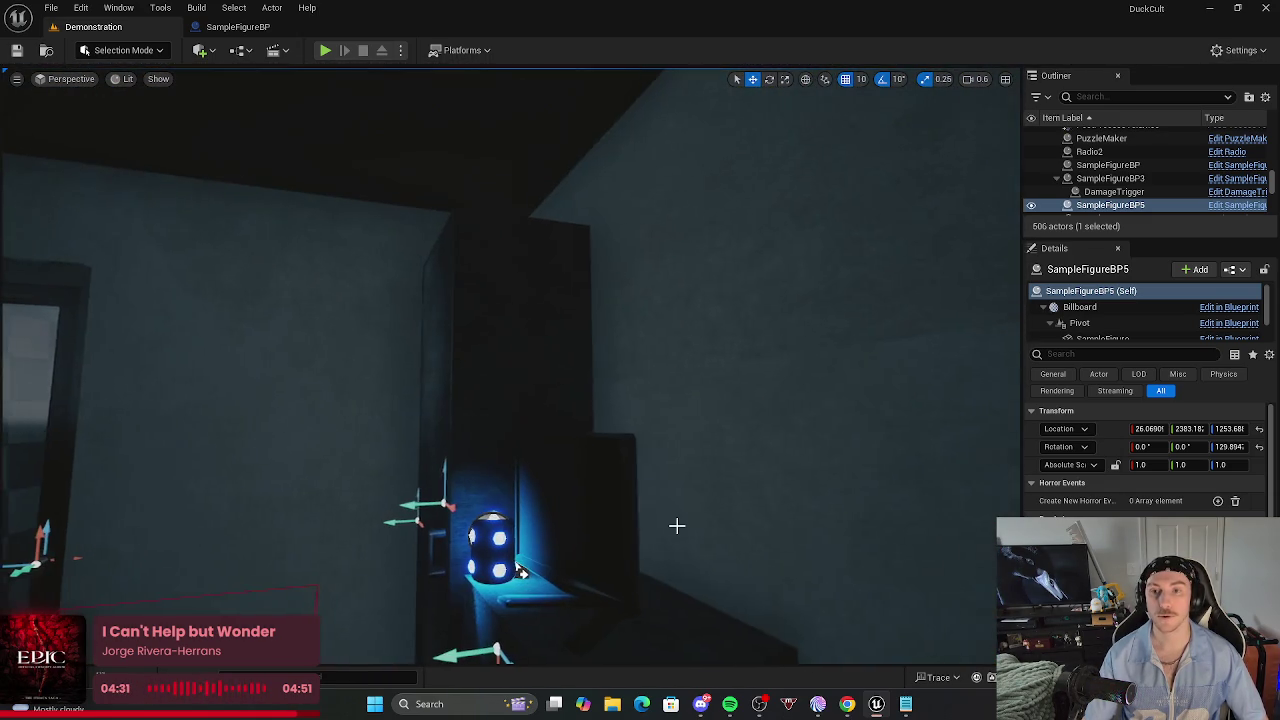